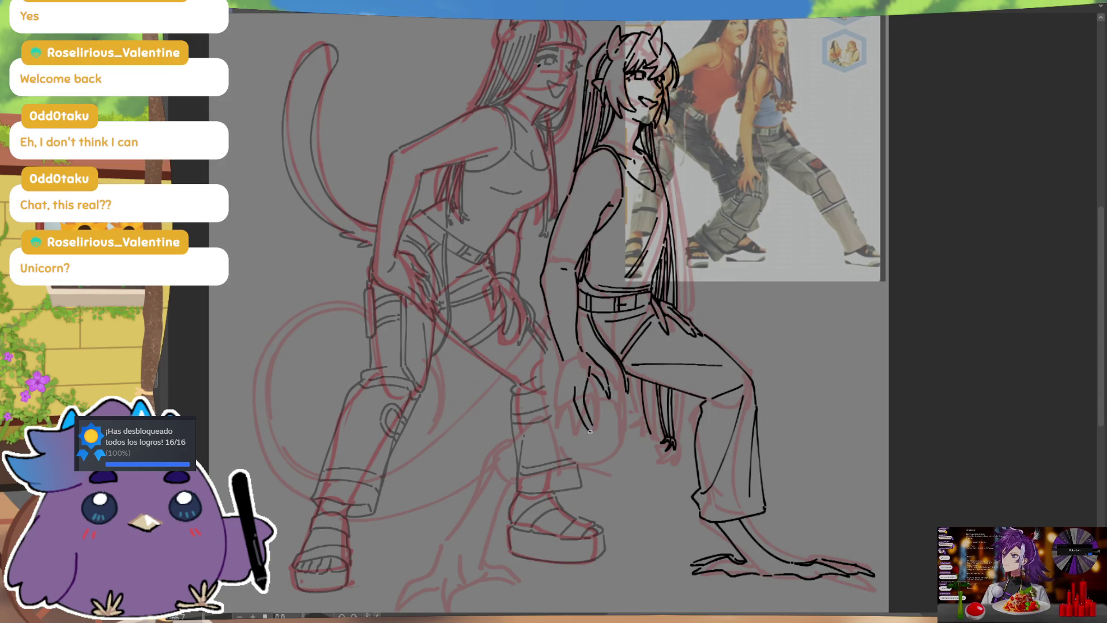
Draw a finger line on the demon girl's hand
key(ctrl)
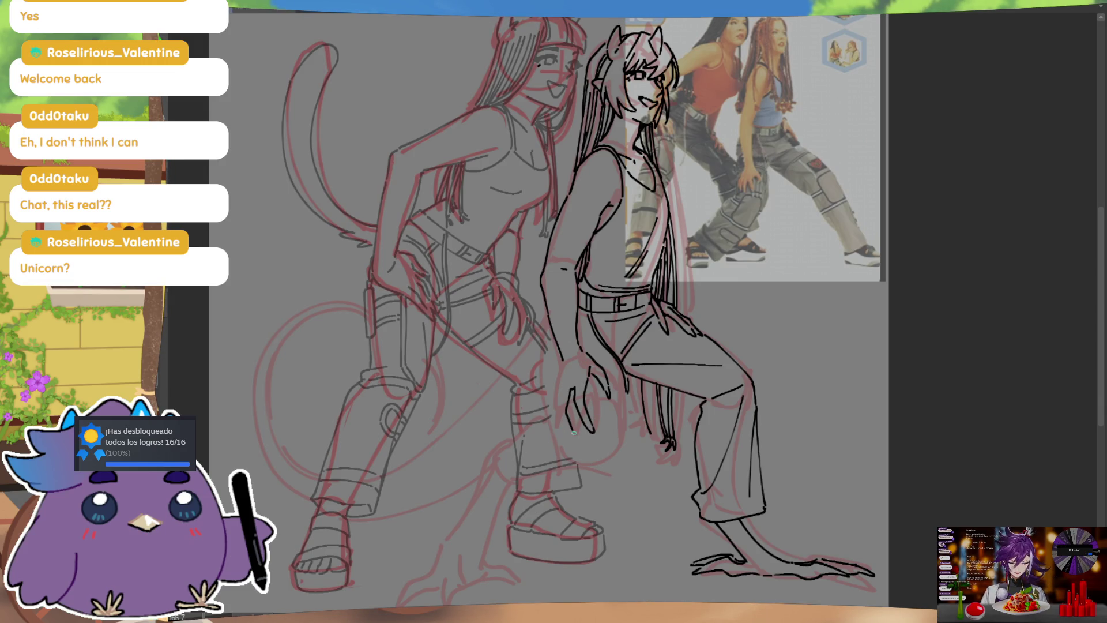
drag(560, 387, 553, 414)
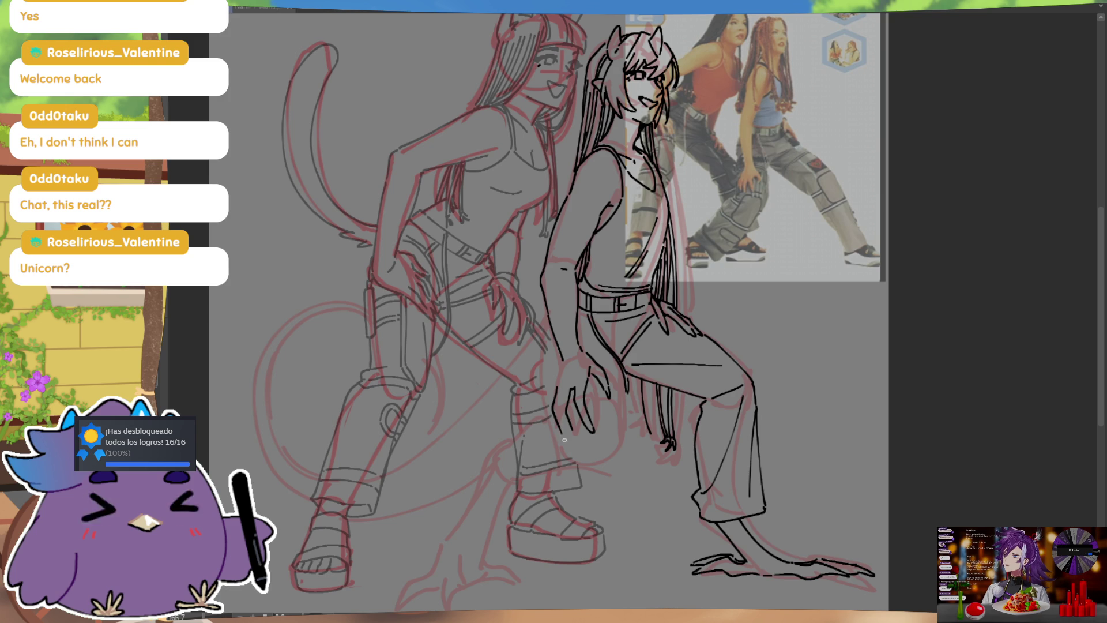
key(ctrl)
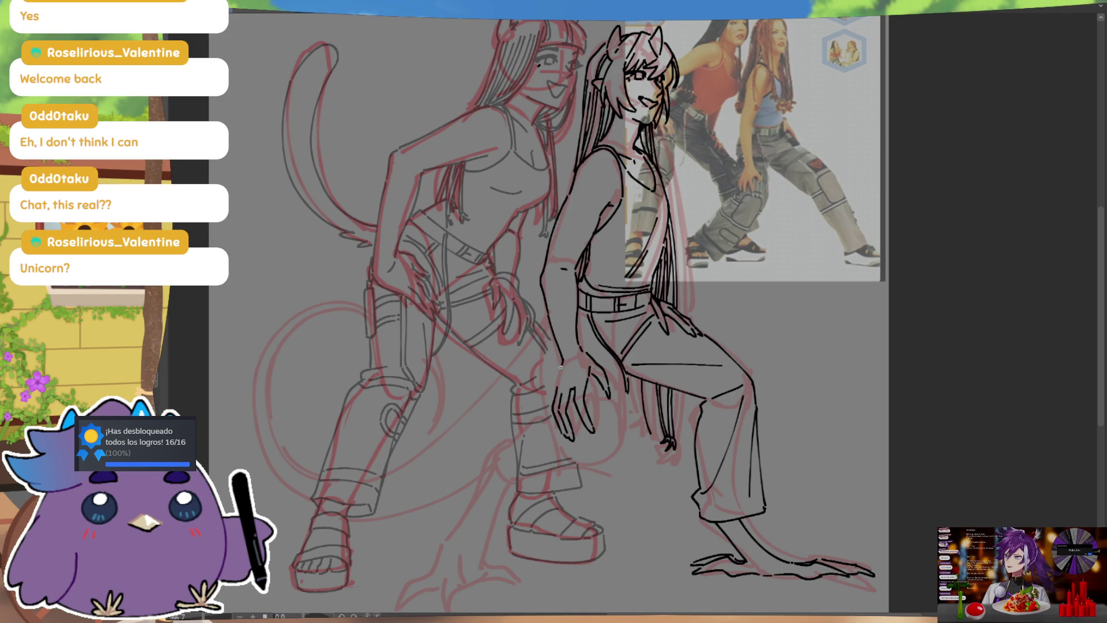
Mirror the canvas view horizontally to check the drawing, then flip it back to normal
key(h)
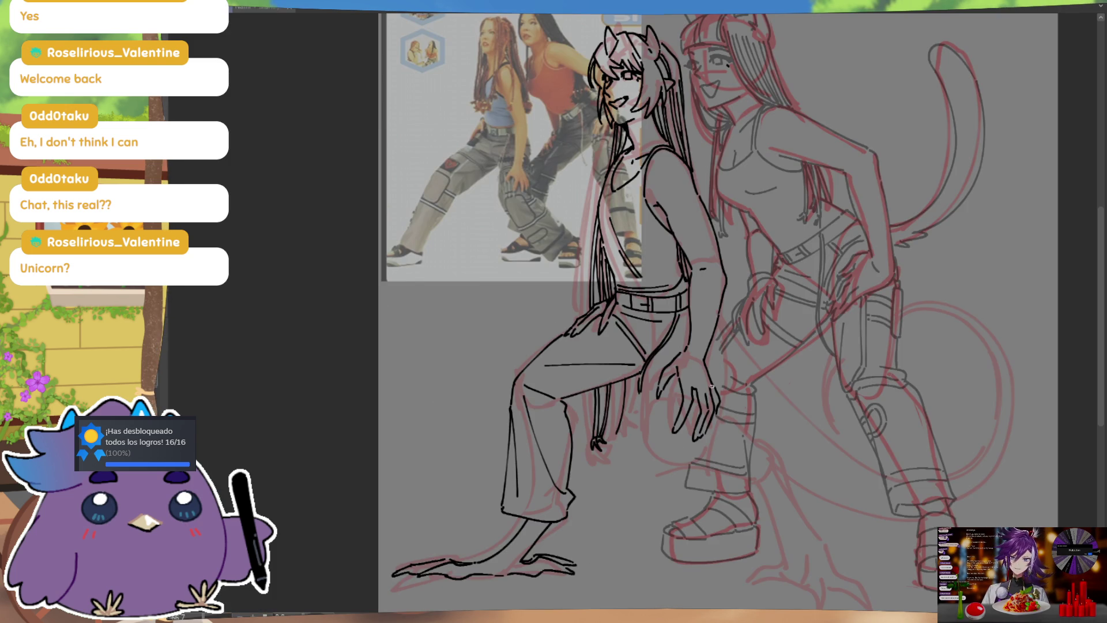
key(ctrl)
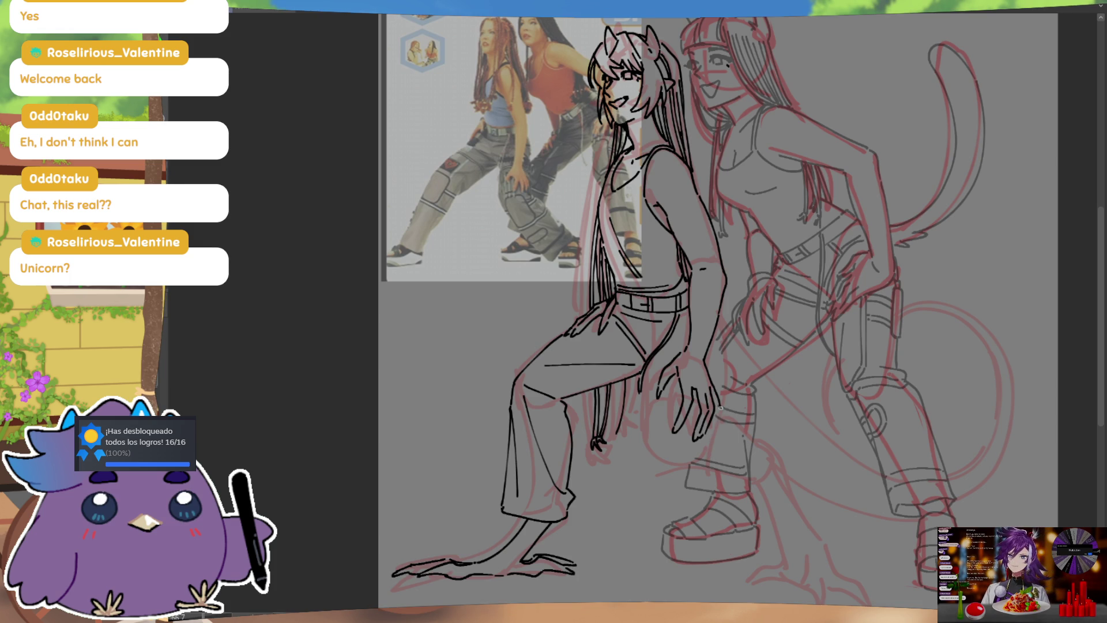
key(h)
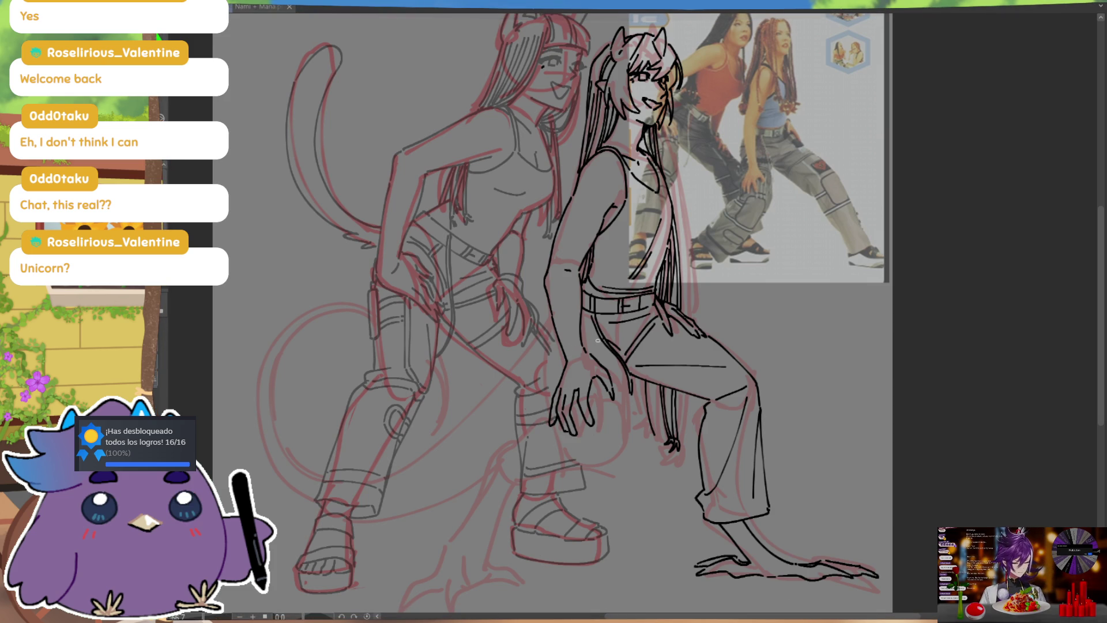
Draw the demon girl's knee curve, hide the cat girl's grey lineart, and start the knee underside
key(ctrl)
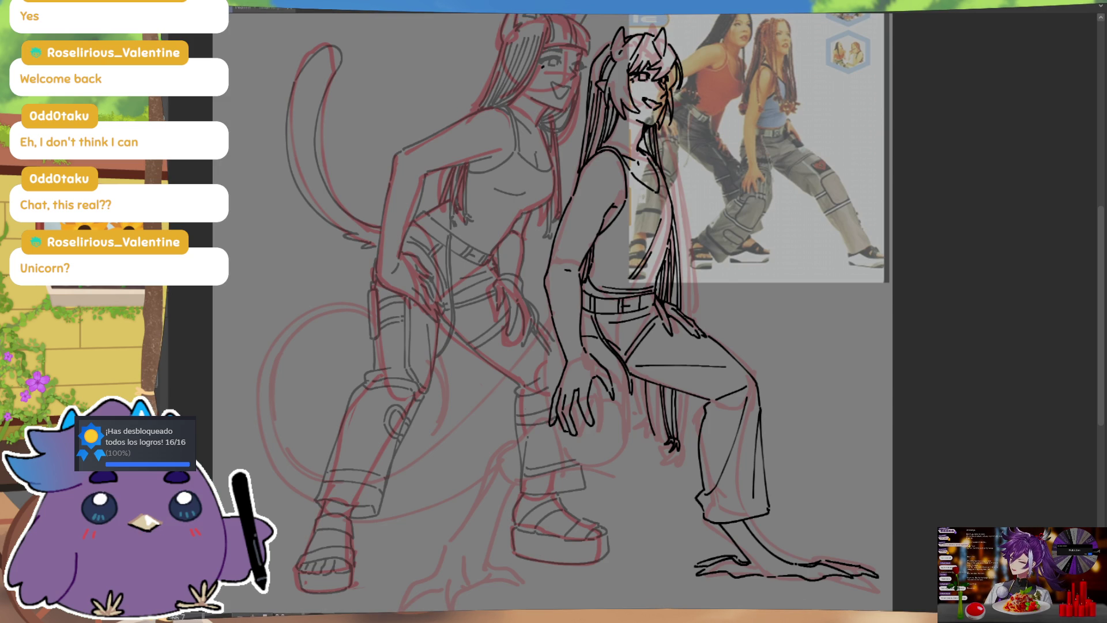
drag(622, 369, 622, 449)
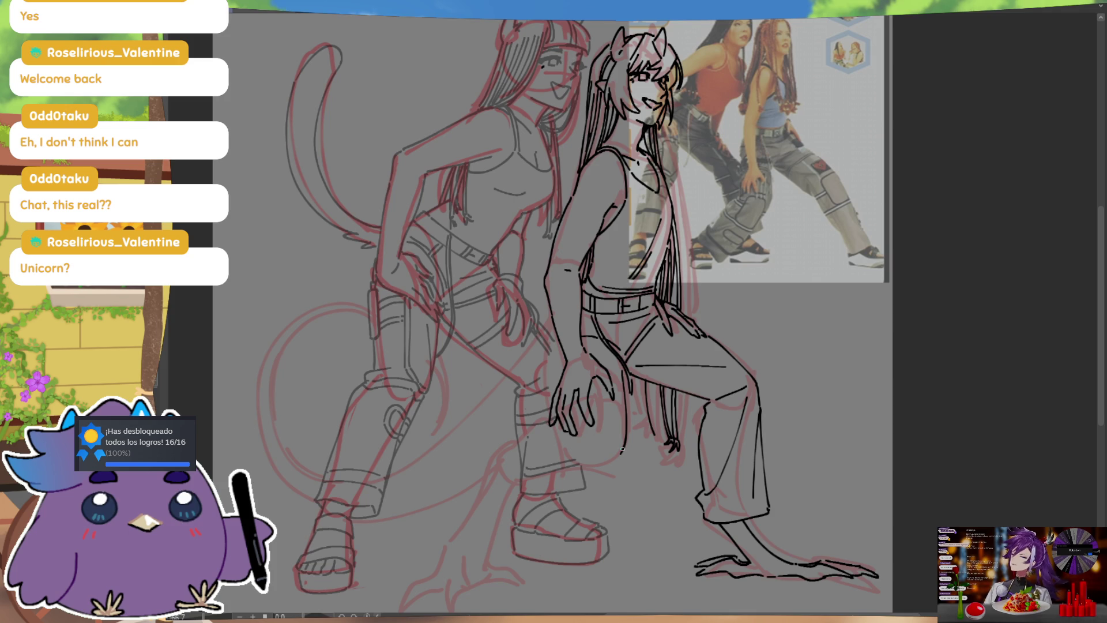
key(Delete)
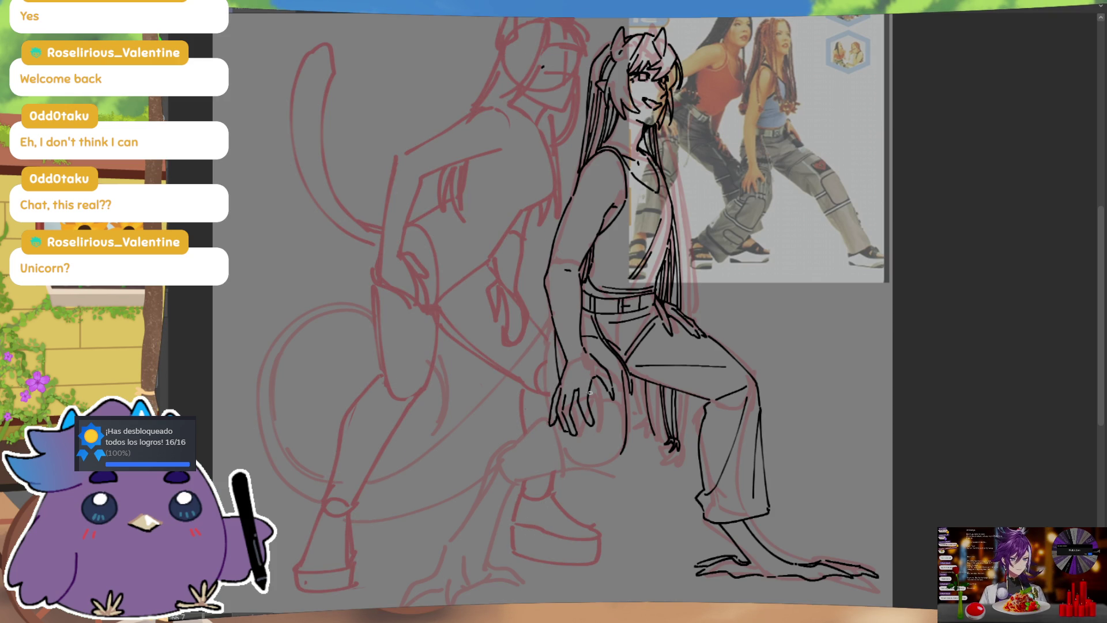
drag(617, 457, 505, 508)
Redraw the shin and knee-front lines under the bent knee, undoing misplaced strokes, and add a leg stroke
key(ctrl+z)
drag(615, 458, 507, 502)
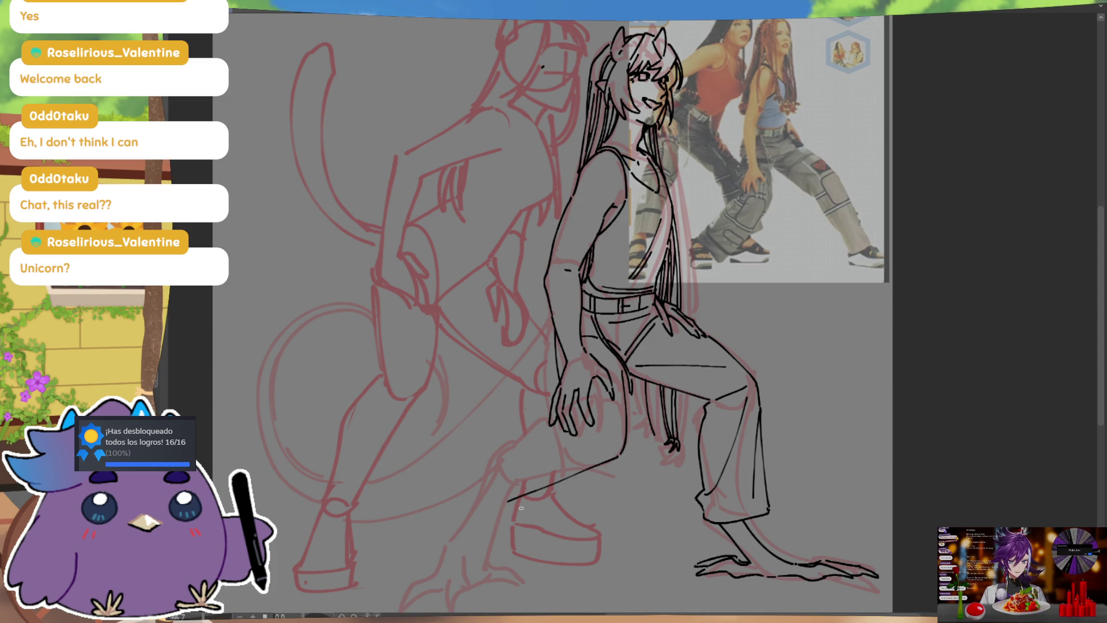
drag(533, 492, 510, 518)
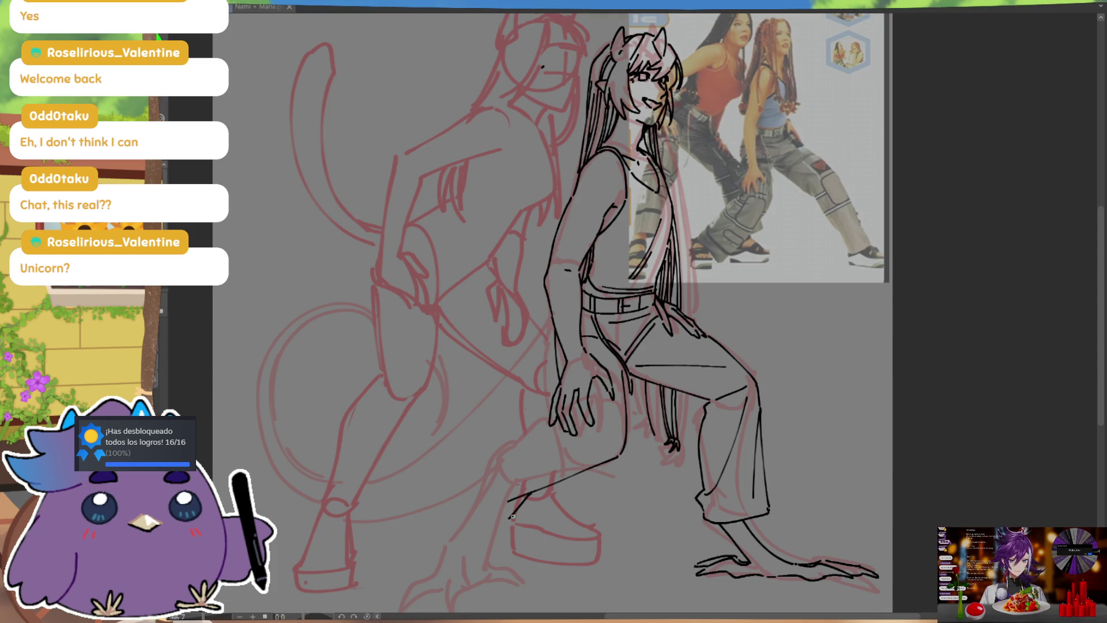
key(ctrl+z)
drag(476, 478, 508, 517)
drag(515, 436, 476, 470)
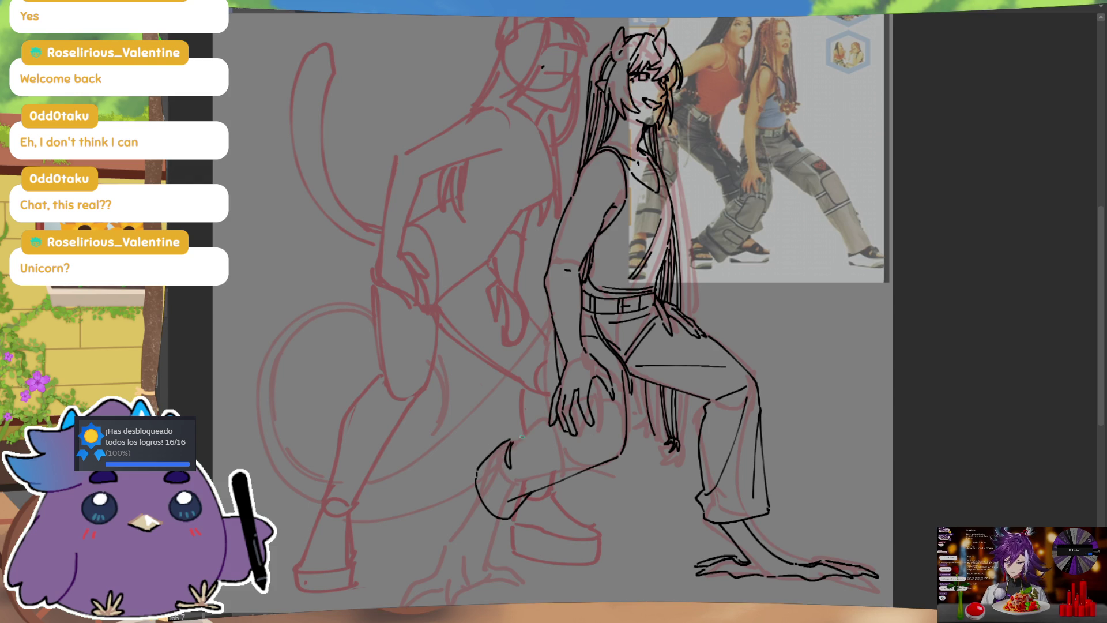
drag(511, 442, 510, 468)
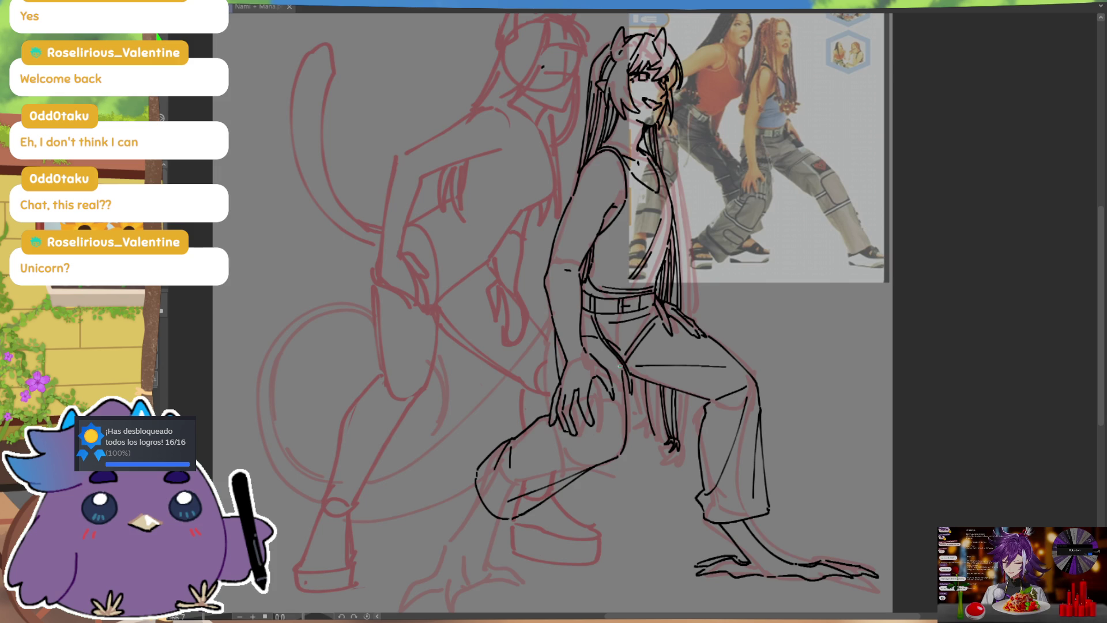
drag(627, 373, 629, 422)
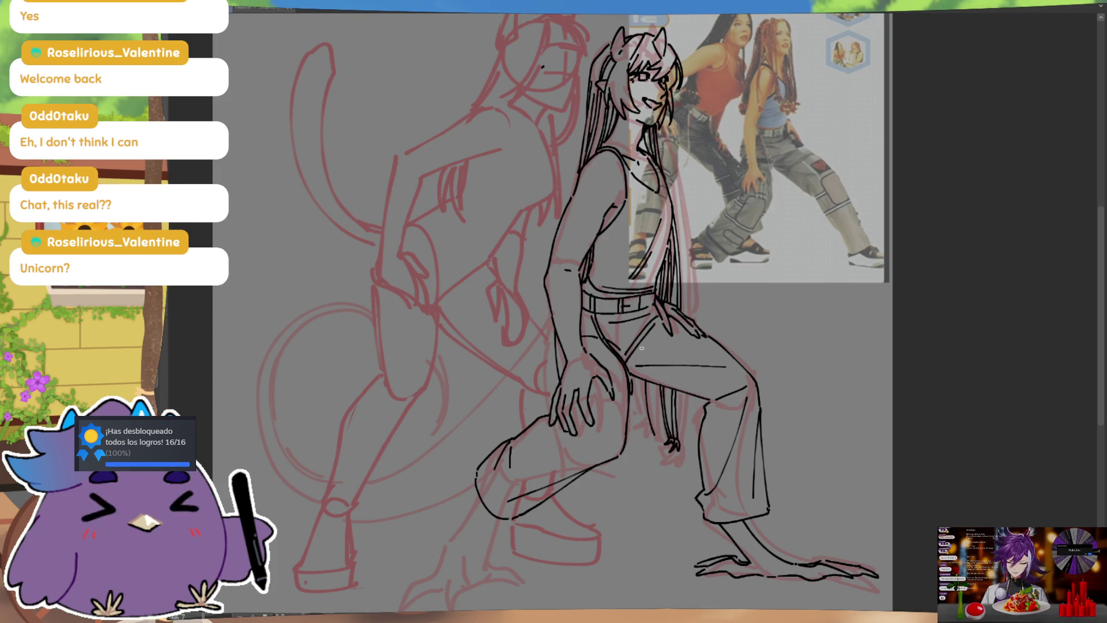
Redraw and ink the demon girl's arm contour
key(ctrl+z)
mouse_move(551, 314)
mouse_down()
mouse_move(544, 380)
mouse_move(557, 390)
mouse_up()
mouse_move(553, 336)
mouse_down()
mouse_move(559, 387)
mouse_move(548, 402)
mouse_up()
Add several long and short hanging hair strands beside the demon girl's arm
key(ctrl+z)
drag(648, 383, 661, 439)
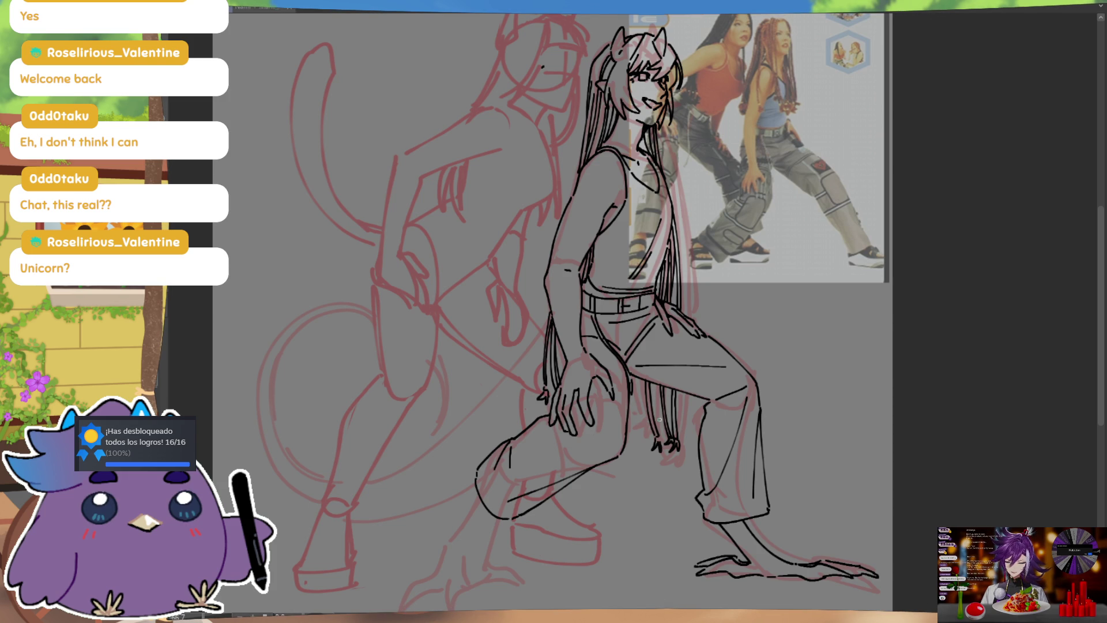
mouse_move(657, 383)
mouse_down()
mouse_move(658, 438)
mouse_move(669, 424)
mouse_up()
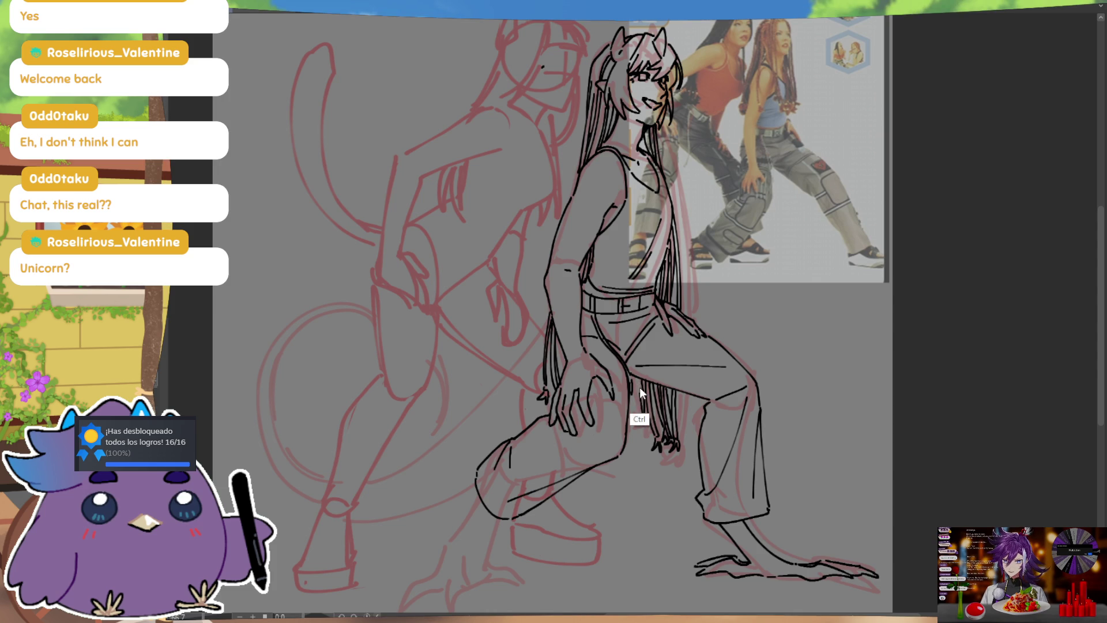
drag(643, 414, 643, 417)
drag(651, 409, 644, 422)
drag(637, 380, 630, 424)
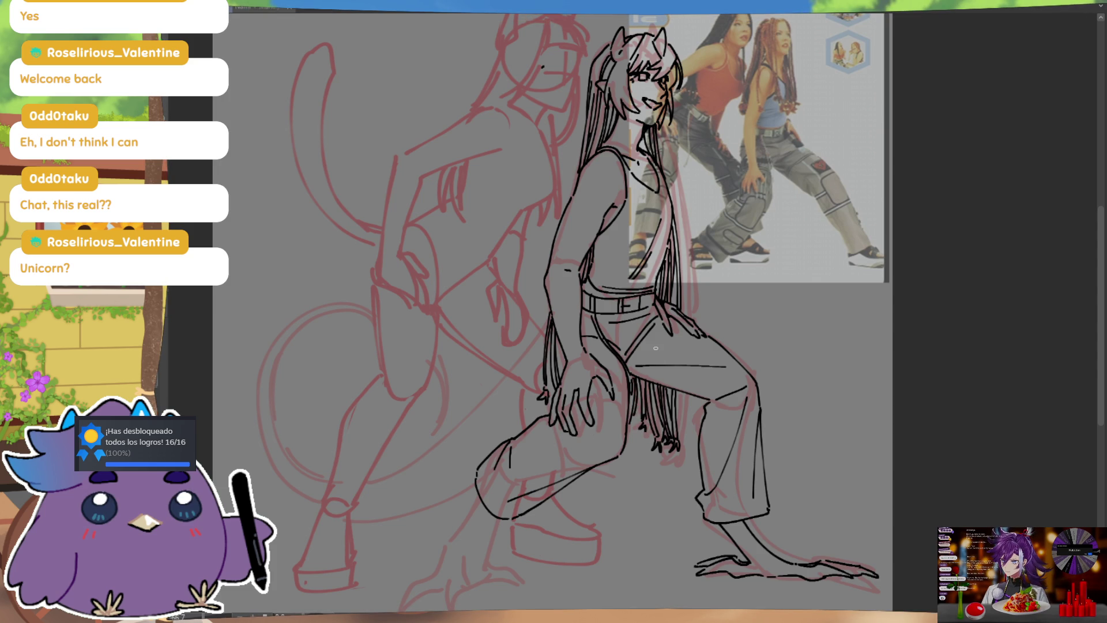
Draw the lower leg line running down-left from the bent knee
drag(830, 460, 850, 417)
drag(497, 452, 468, 518)
key(ctrl+z)
drag(498, 453, 461, 524)
drag(499, 452, 460, 525)
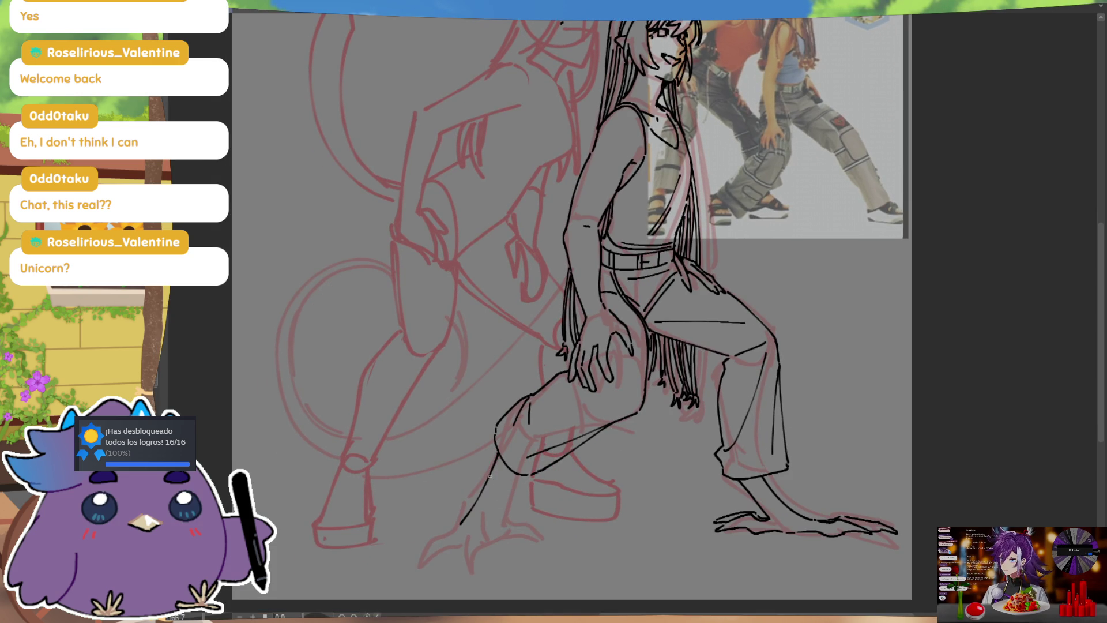
Add a short line beside the lower leg and a stroke at the foot's base, checking in mirrored view
drag(515, 472, 501, 523)
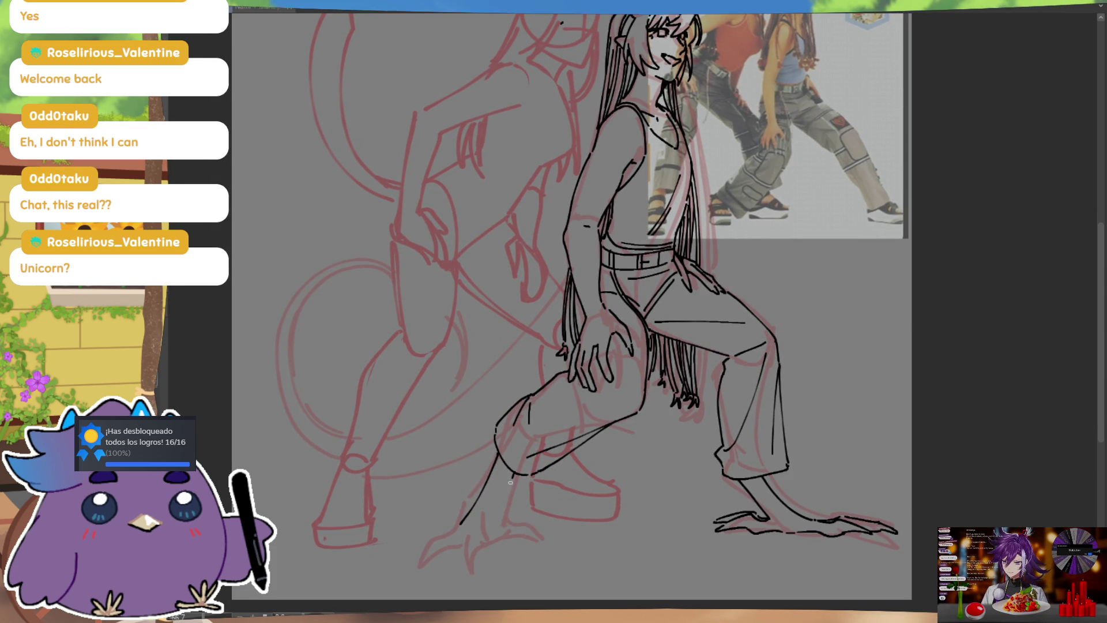
drag(767, 394, 799, 382)
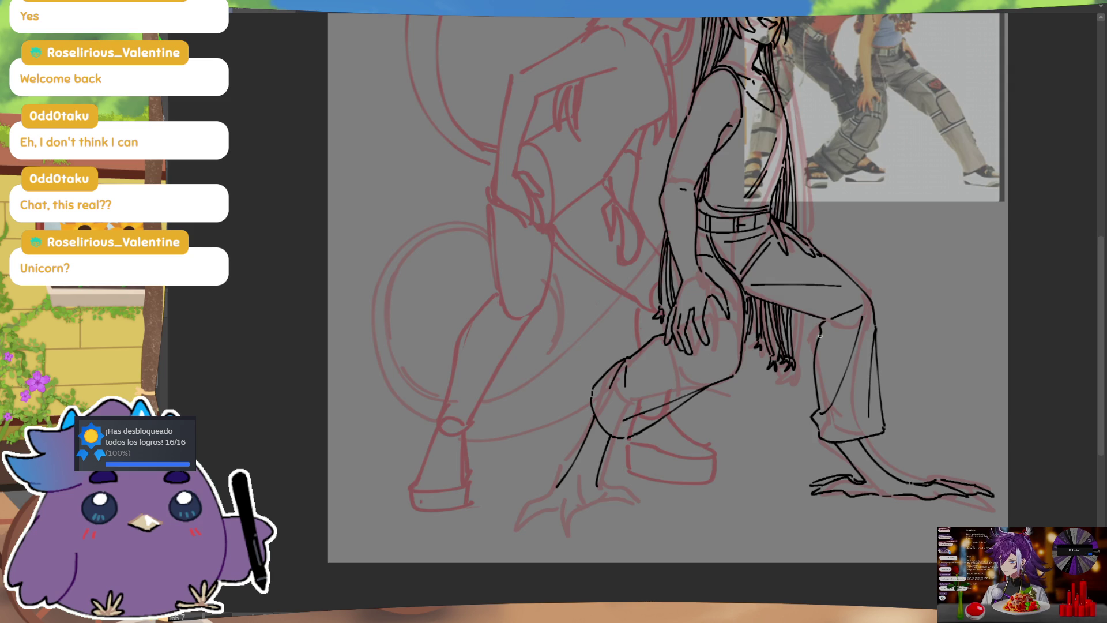
key(m)
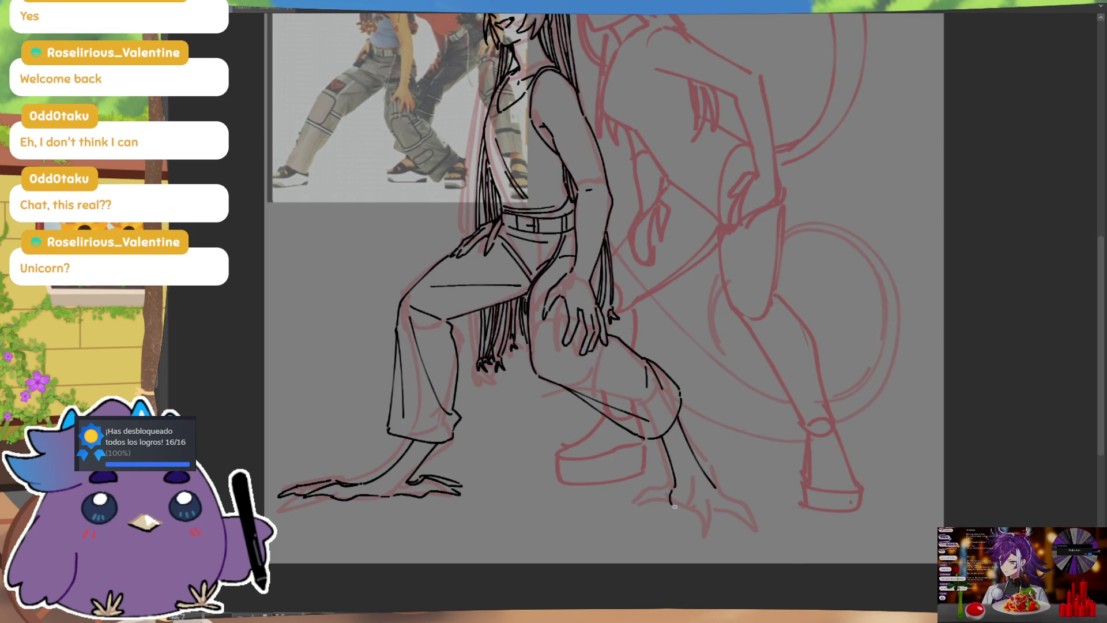
drag(673, 497, 686, 510)
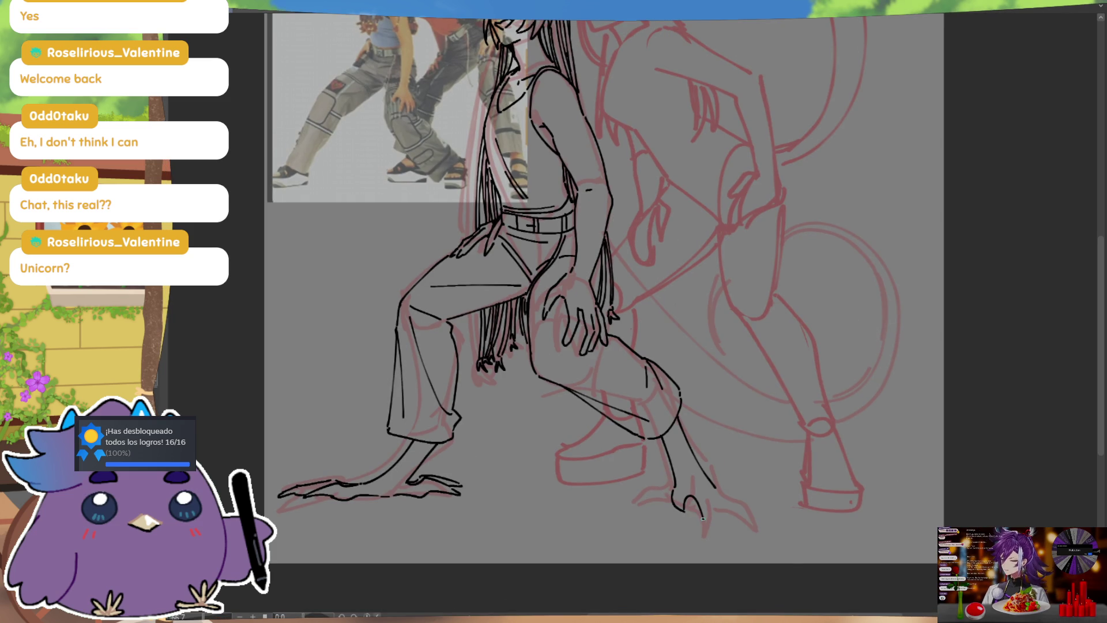
key(m)
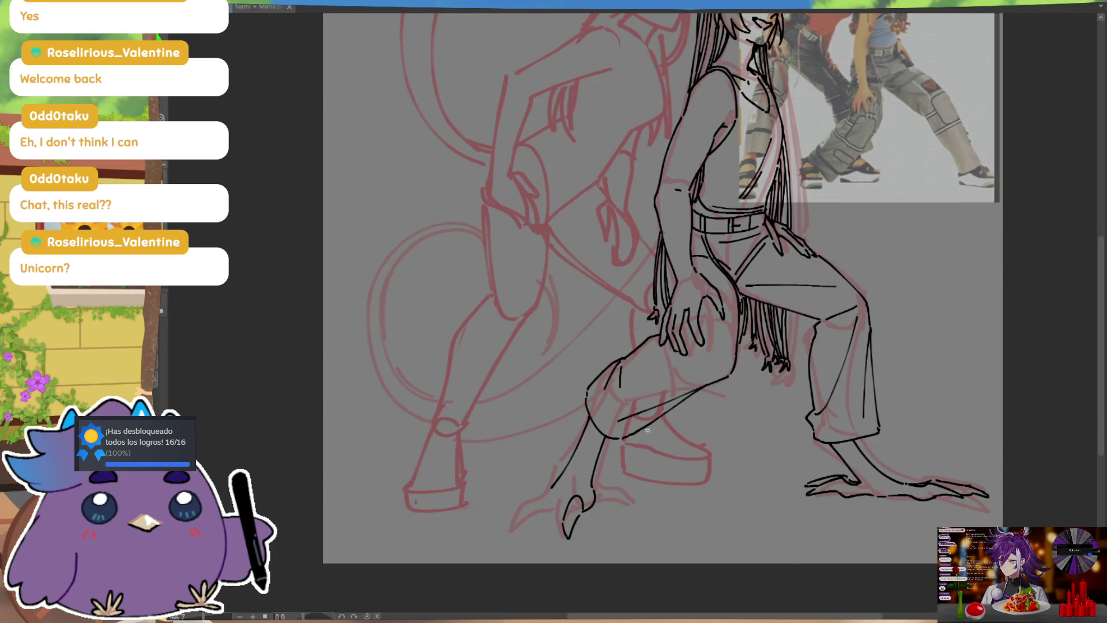
Extend the lower leg line and draw a claw on the creature foot, then frame the head
drag(624, 475, 645, 462)
mouse_move(542, 493)
mouse_down()
mouse_move(519, 511)
mouse_move(585, 491)
mouse_up()
key(ctrl+z)
key(ctrl+z)
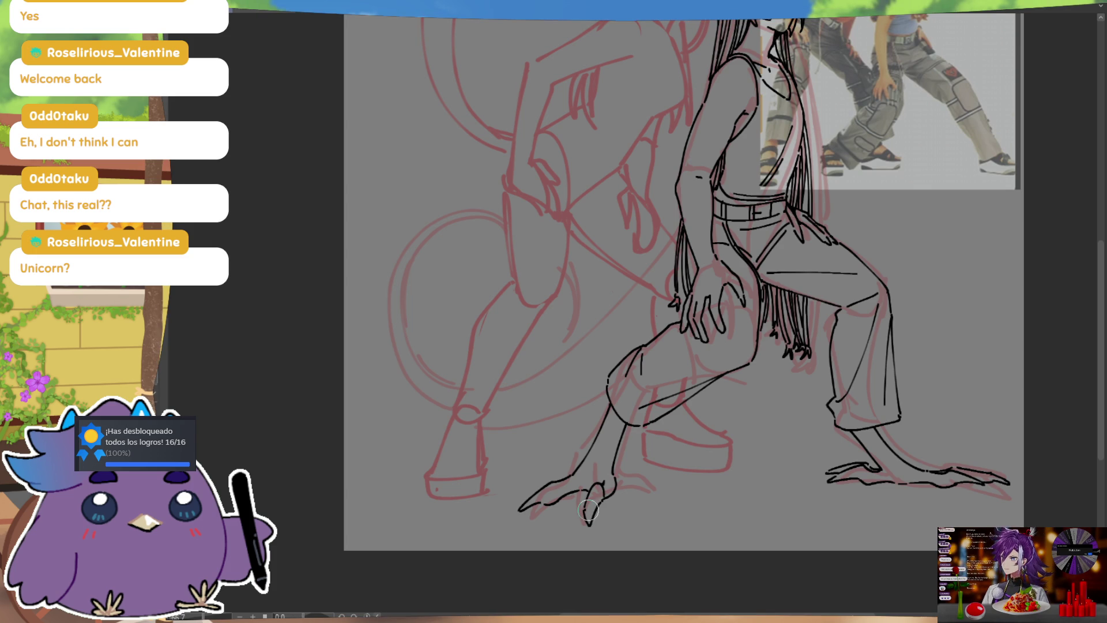
drag(614, 483, 634, 484)
key(m)
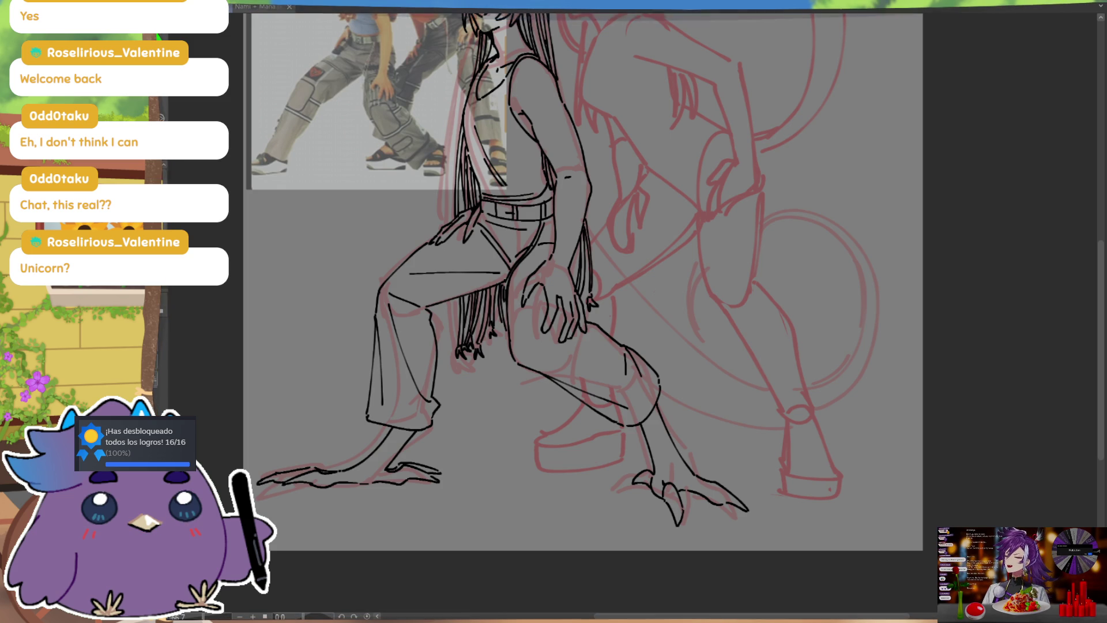
key(h)
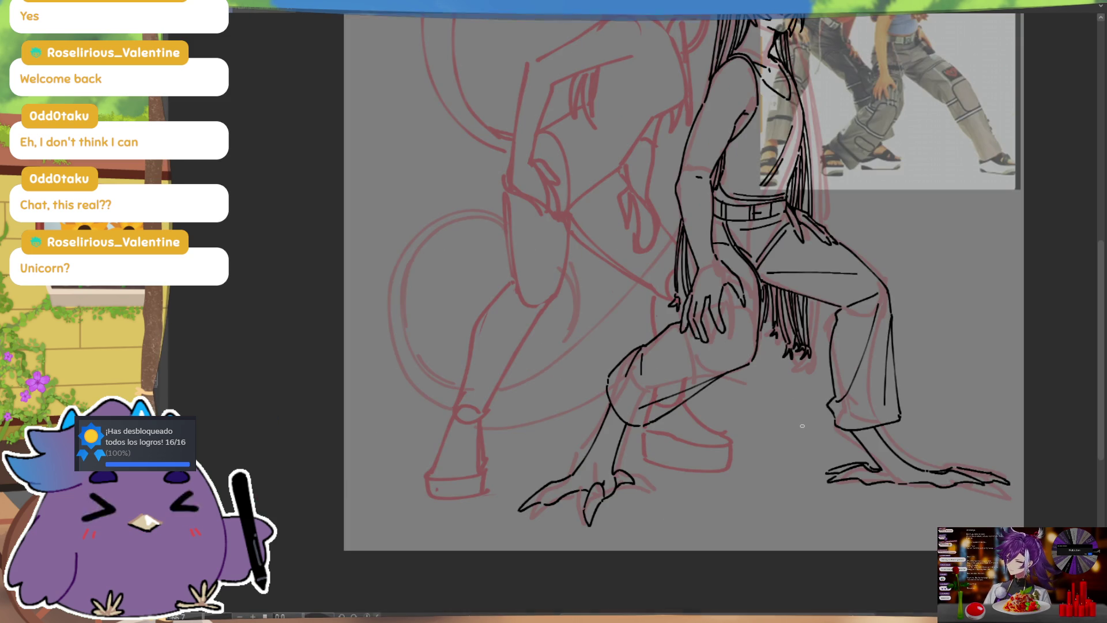
scroll(632, 416, right, 1)
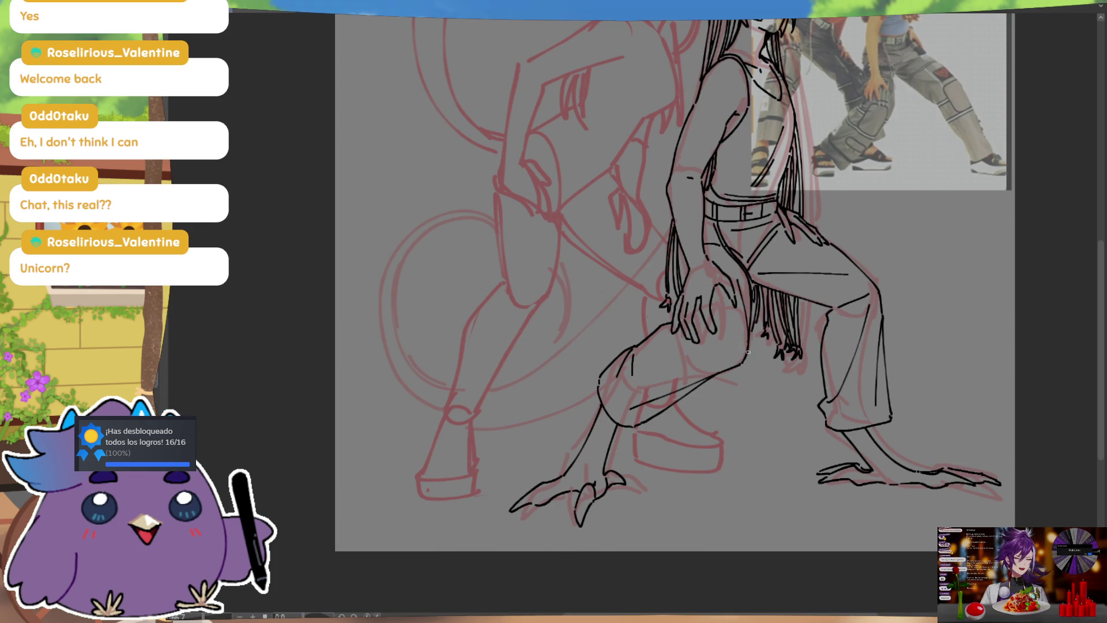
drag(946, 249, 943, 277)
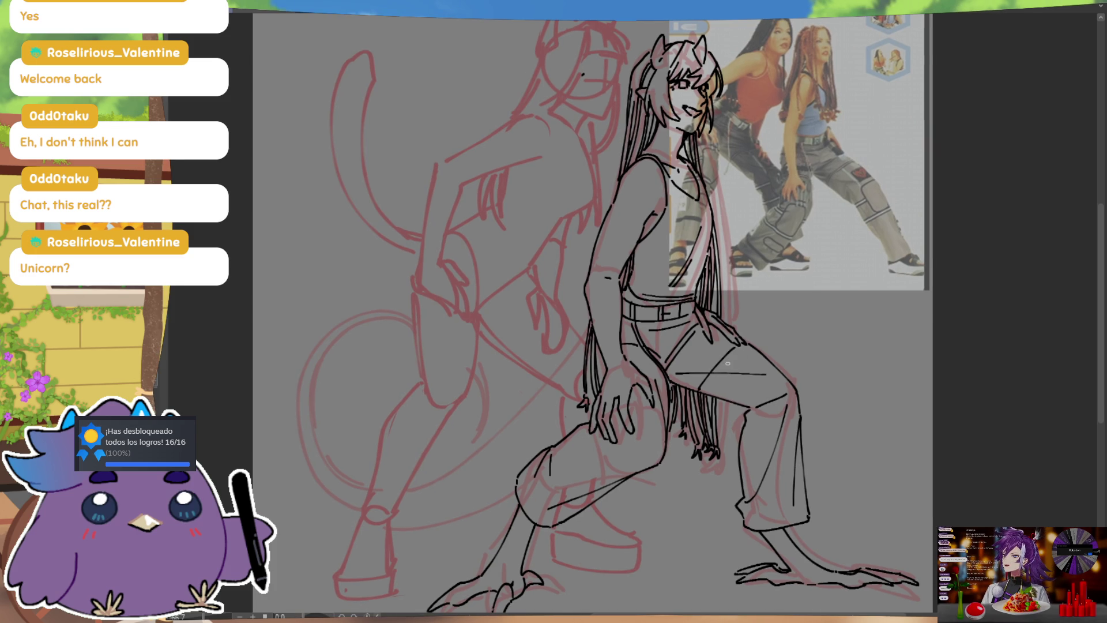
Redraw the diagonal thigh line longer and add crease strokes down the thigh
key(ctrl+z)
drag(699, 388, 741, 345)
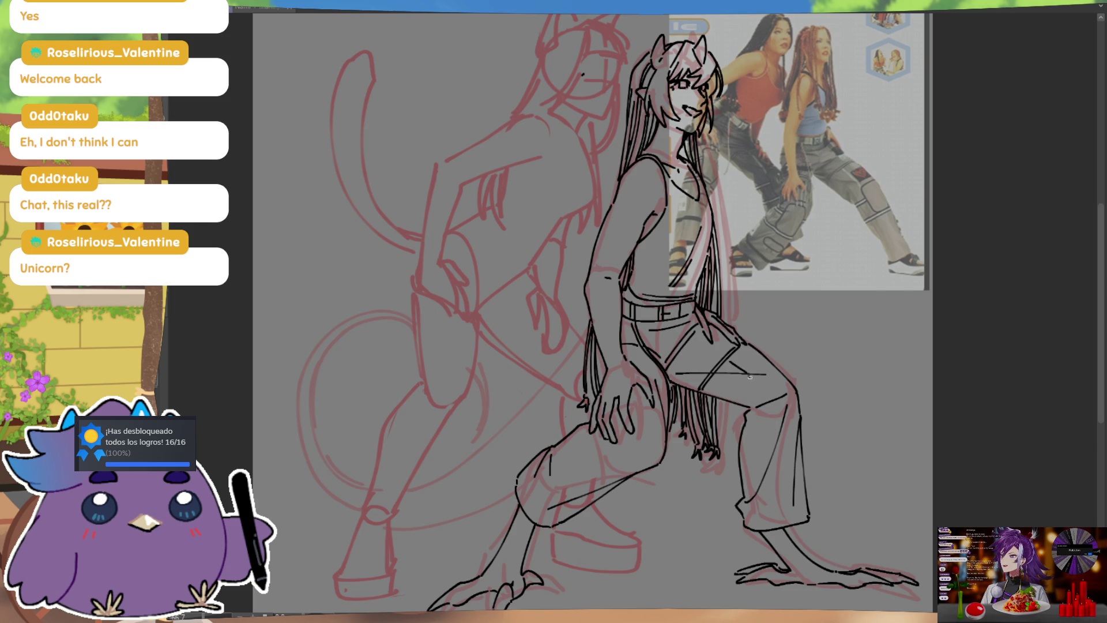
drag(730, 361, 767, 395)
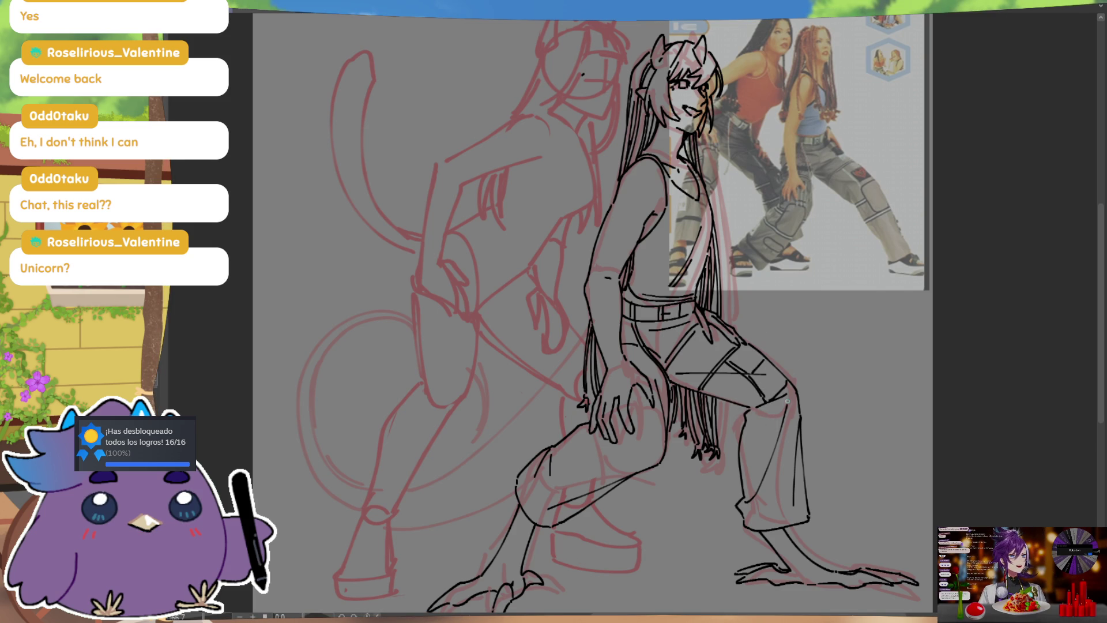
mouse_move(753, 349)
mouse_down()
mouse_move(742, 363)
mouse_move(772, 390)
mouse_up()
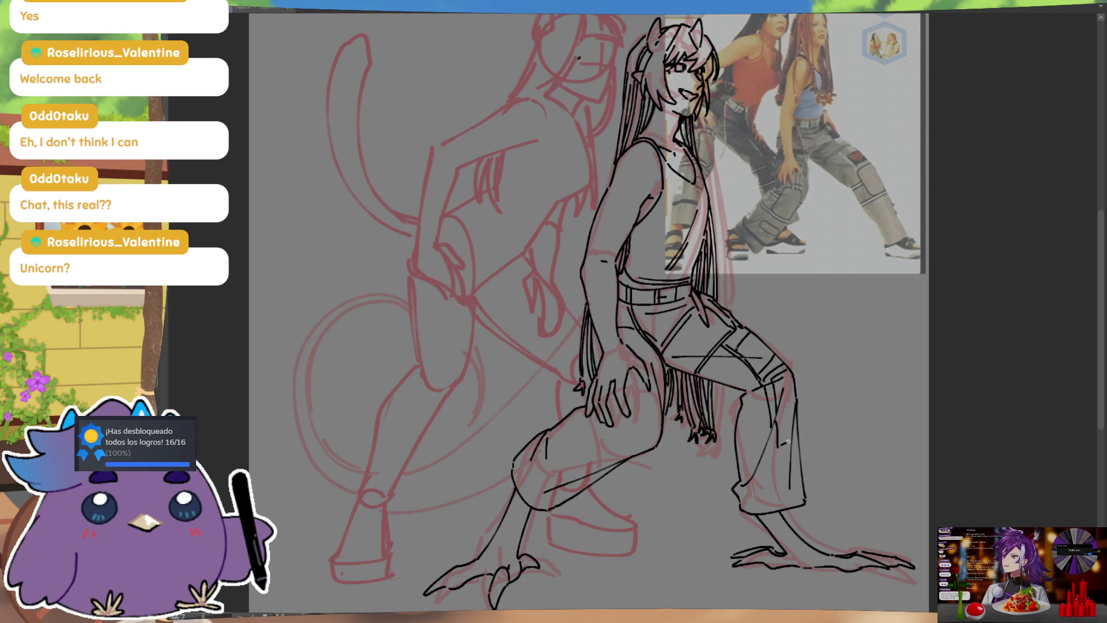
Add two fold lines on the lower pant leg
drag(777, 414, 790, 442)
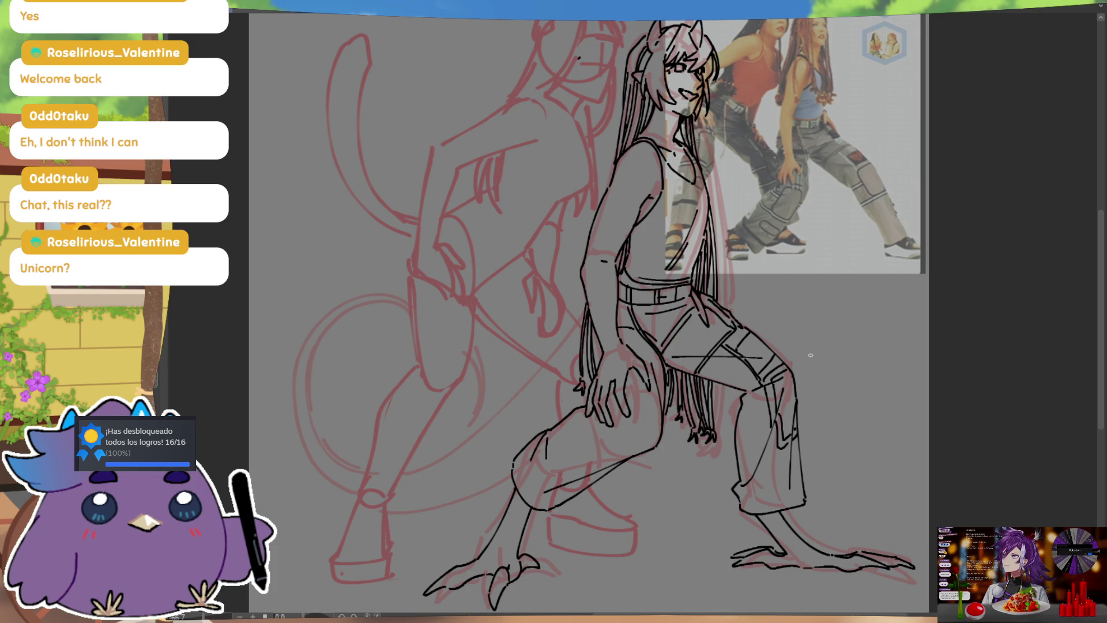
drag(740, 414, 771, 412)
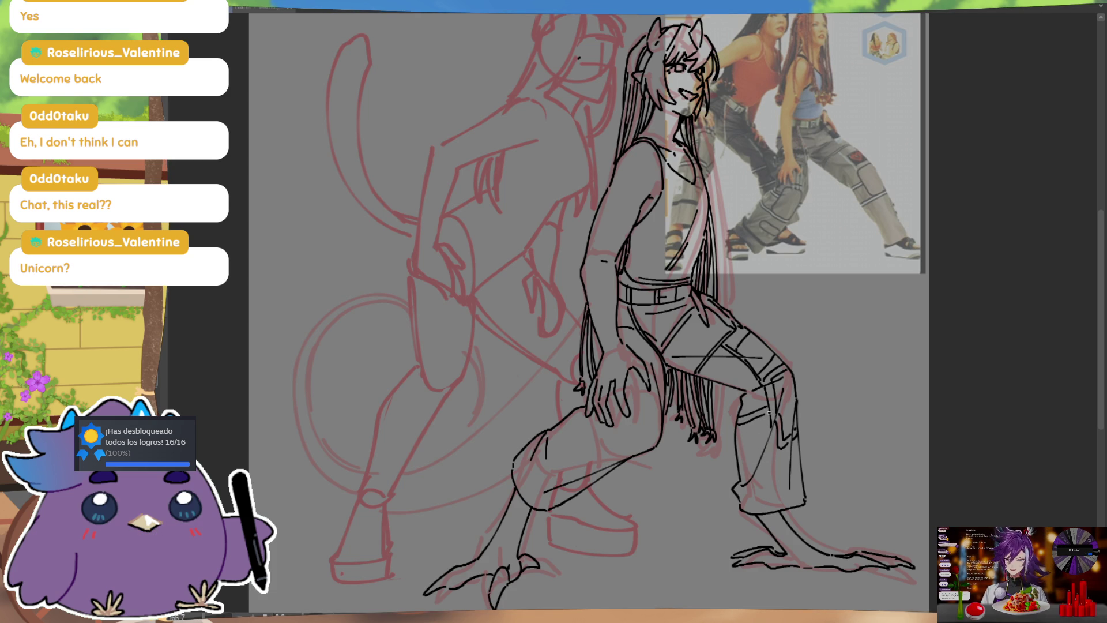
drag(831, 366, 842, 340)
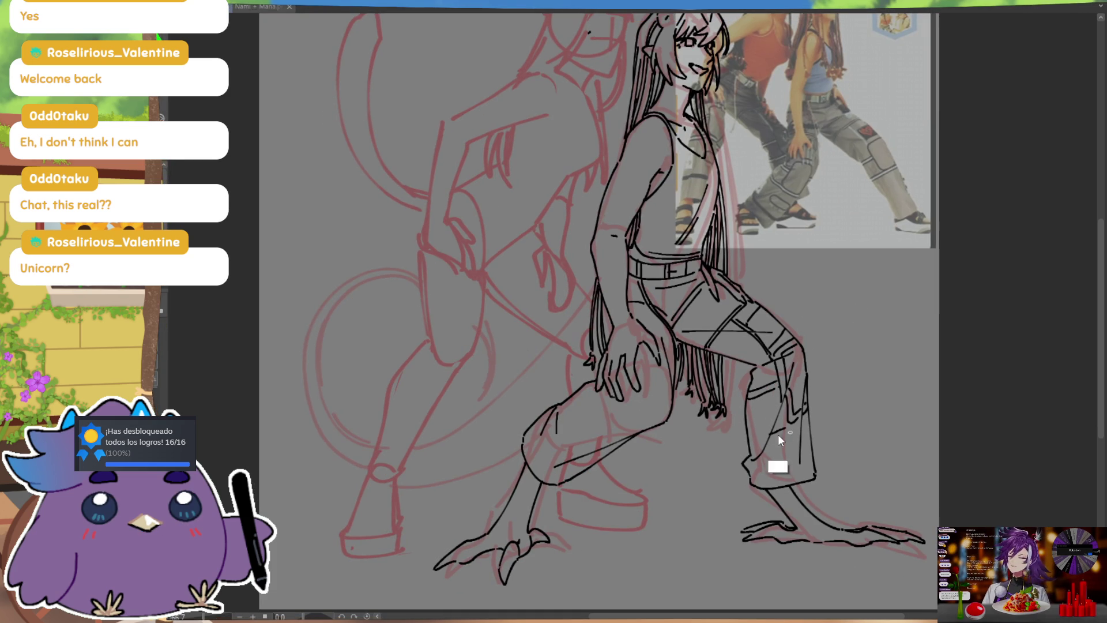
key(ctrl)
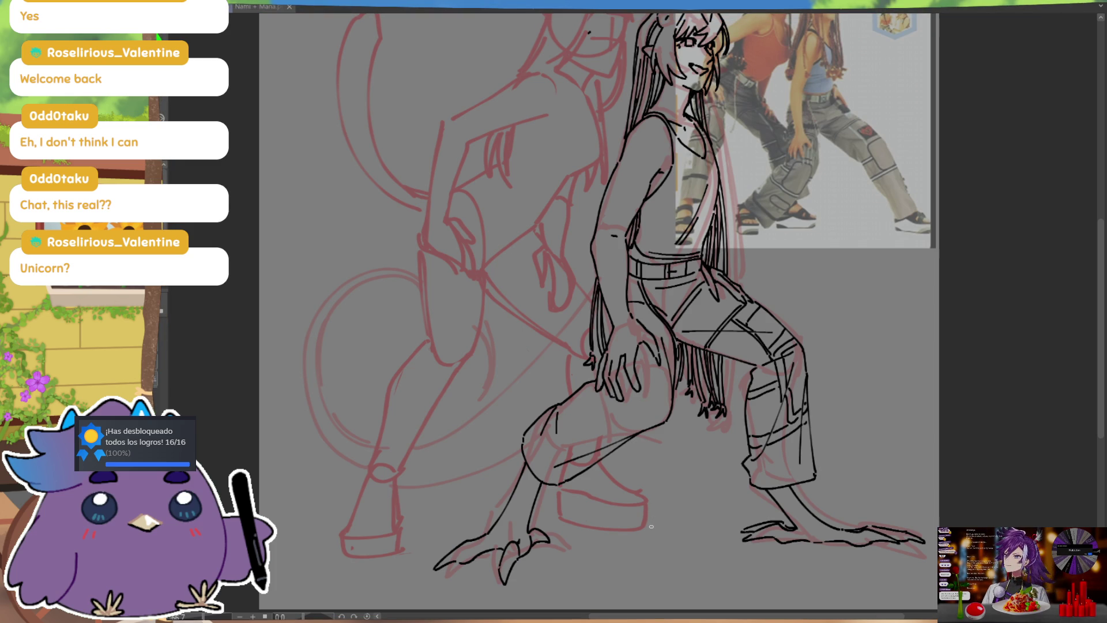
Pan the canvas toward the demon girl's right pant leg
drag(870, 401, 860, 428)
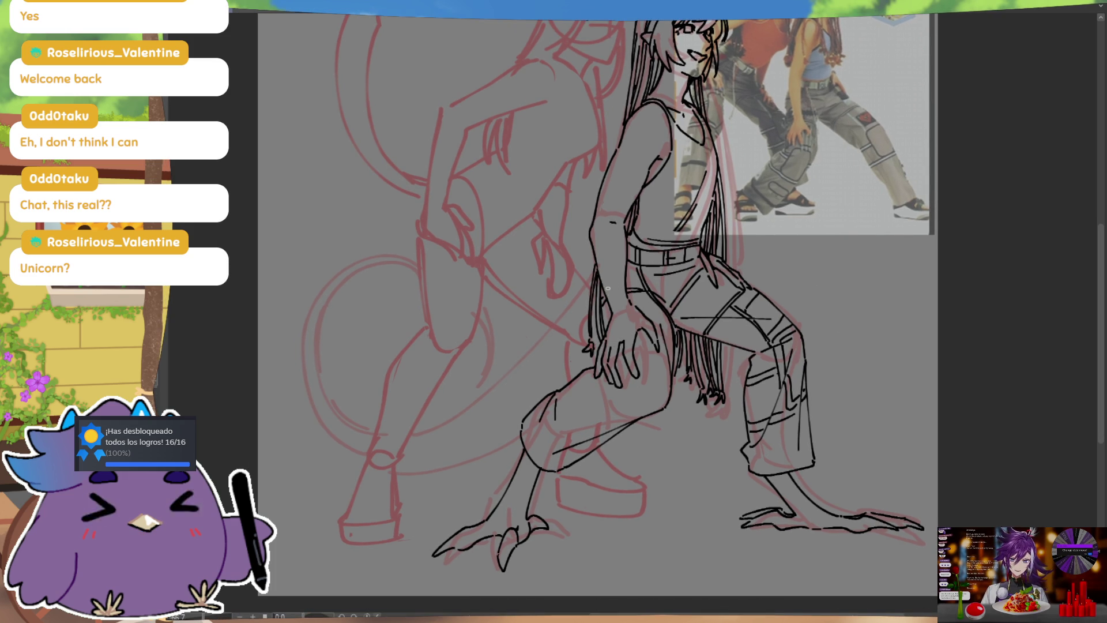
Draw curved fold lines with two small inner curves at the left knee
drag(755, 319, 761, 306)
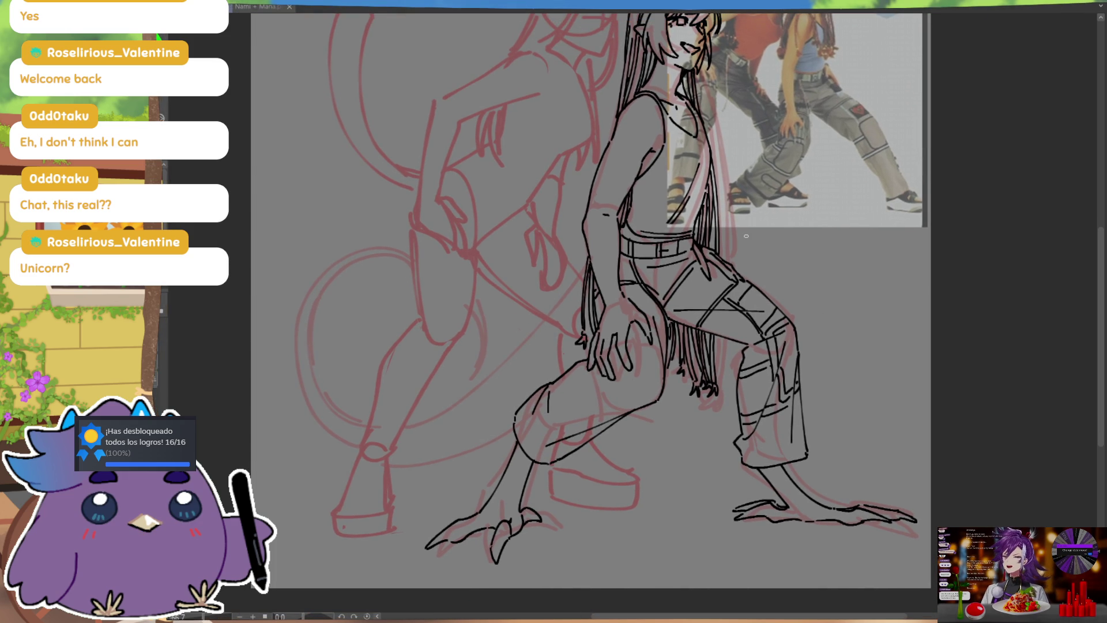
mouse_move(552, 461)
mouse_down()
mouse_move(535, 417)
mouse_move(539, 444)
mouse_up()
drag(548, 395, 536, 447)
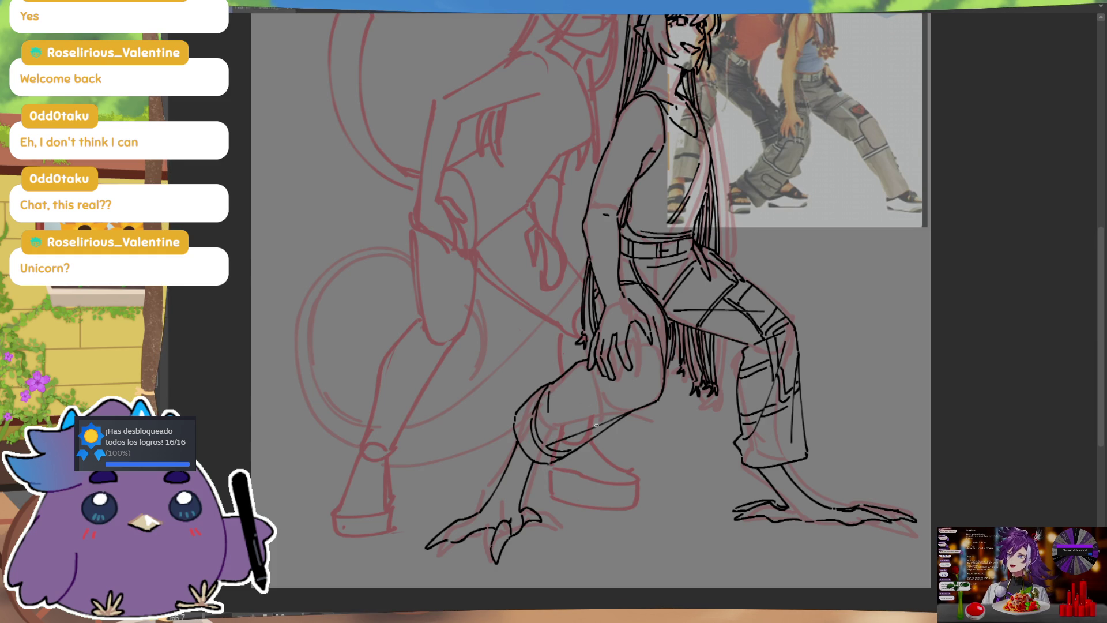
drag(568, 403, 556, 431)
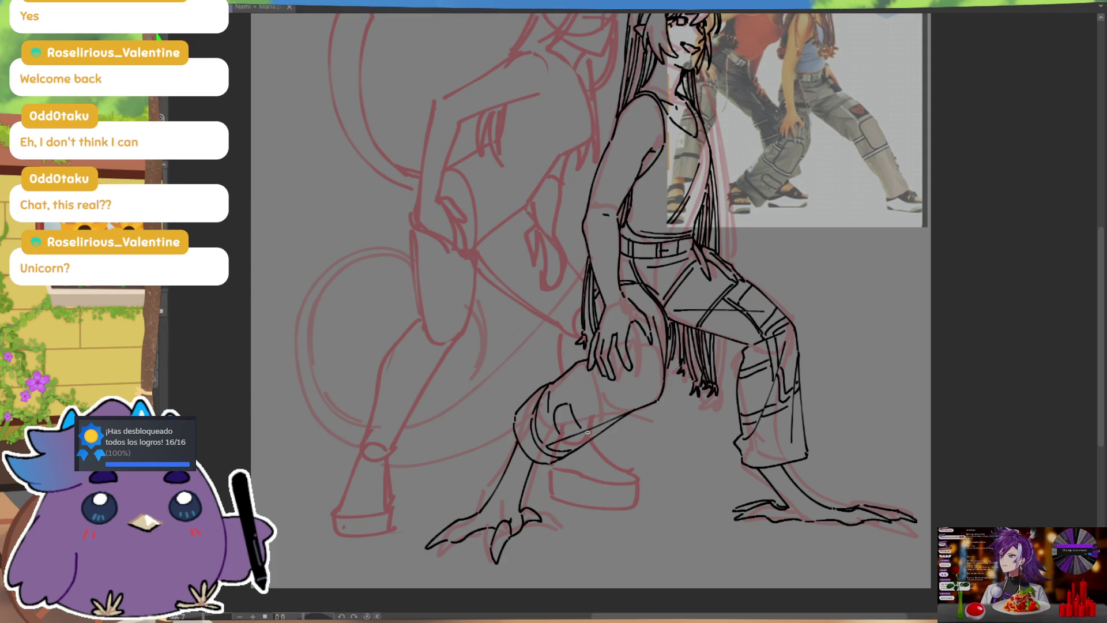
drag(569, 408, 571, 436)
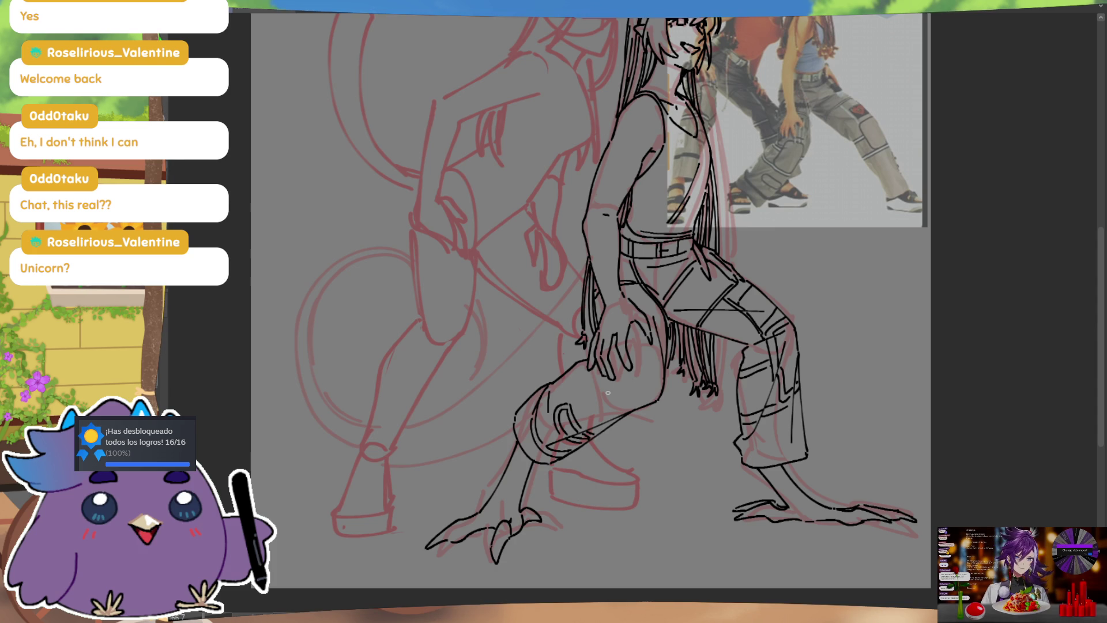
Outline a rounded panel along the left thigh with vertical strokes and a top edge
drag(576, 363, 579, 414)
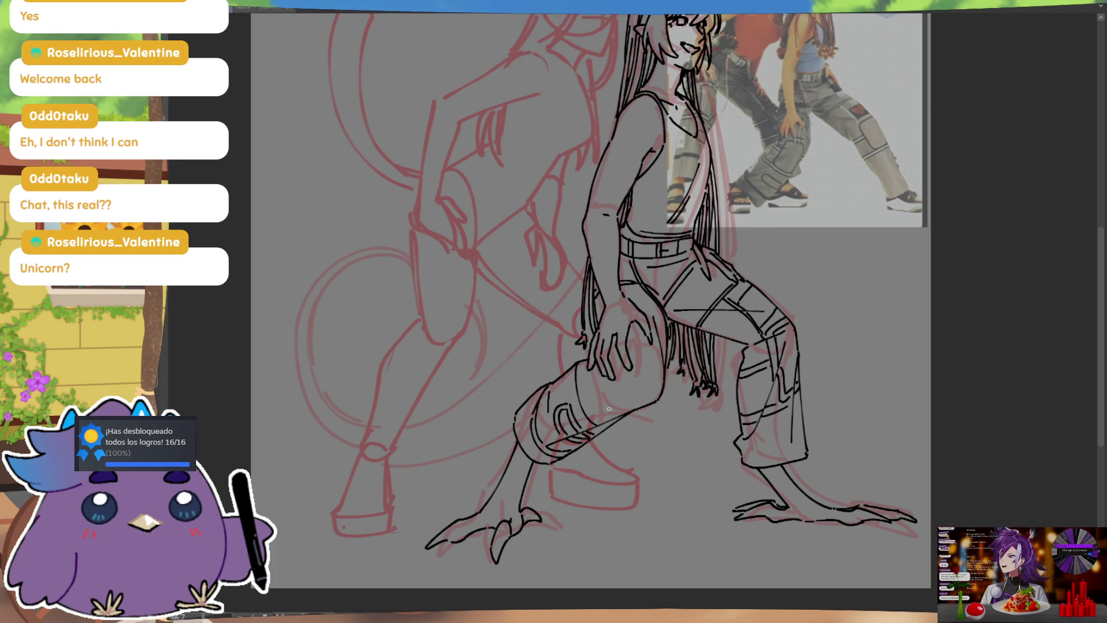
drag(591, 368, 597, 420)
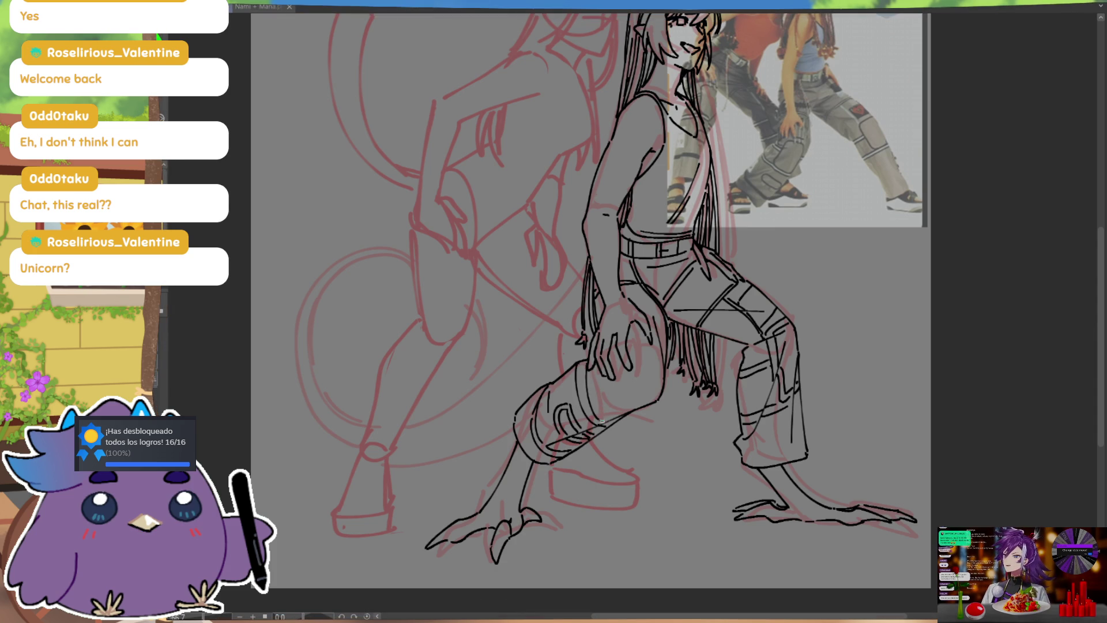
drag(588, 372, 603, 415)
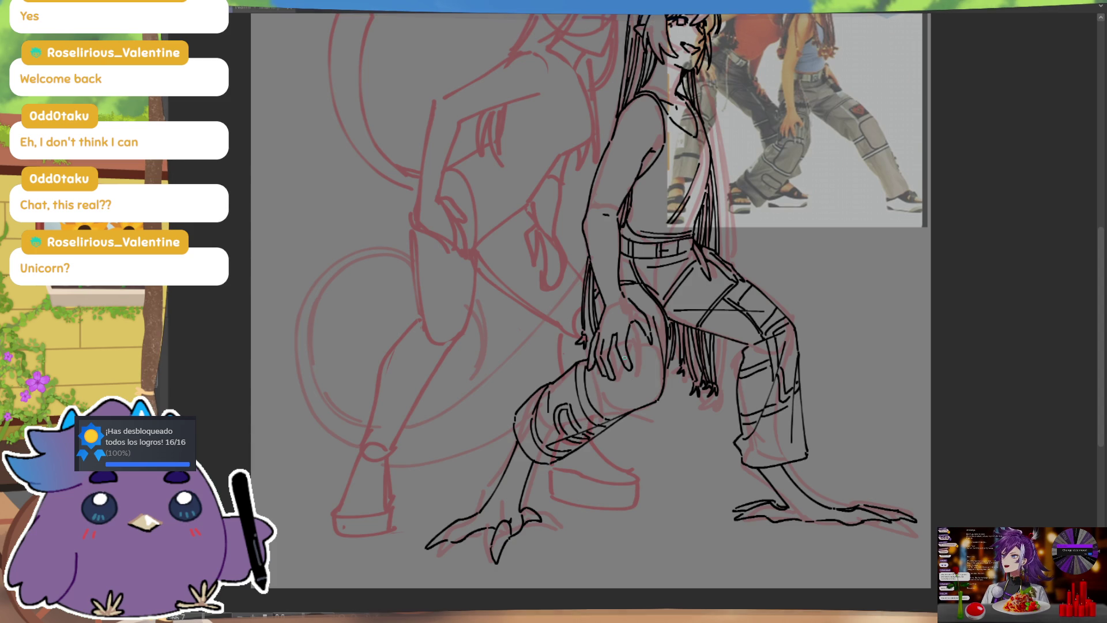
drag(640, 368, 612, 383)
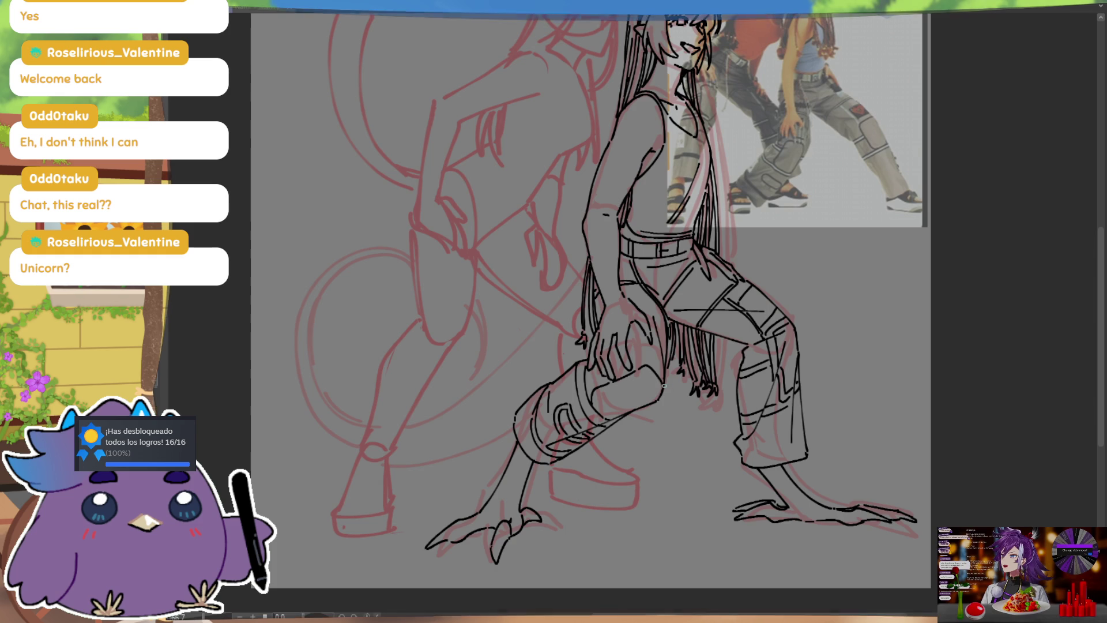
drag(657, 372, 600, 404)
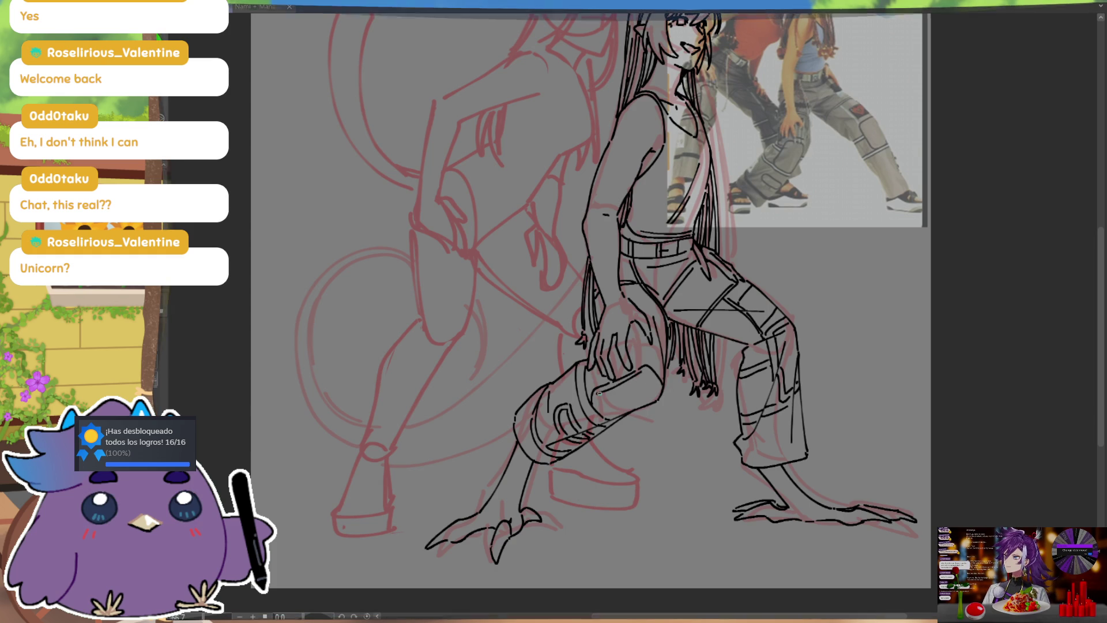
drag(595, 394, 618, 419)
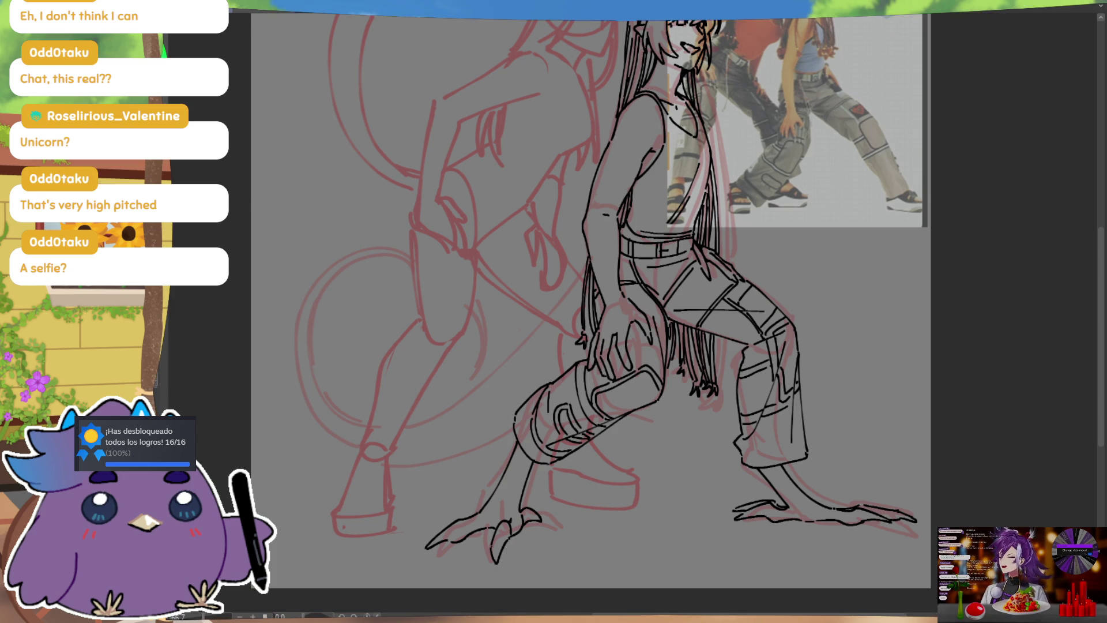
Bring up the File menu with Alt+F
key(alt+f)
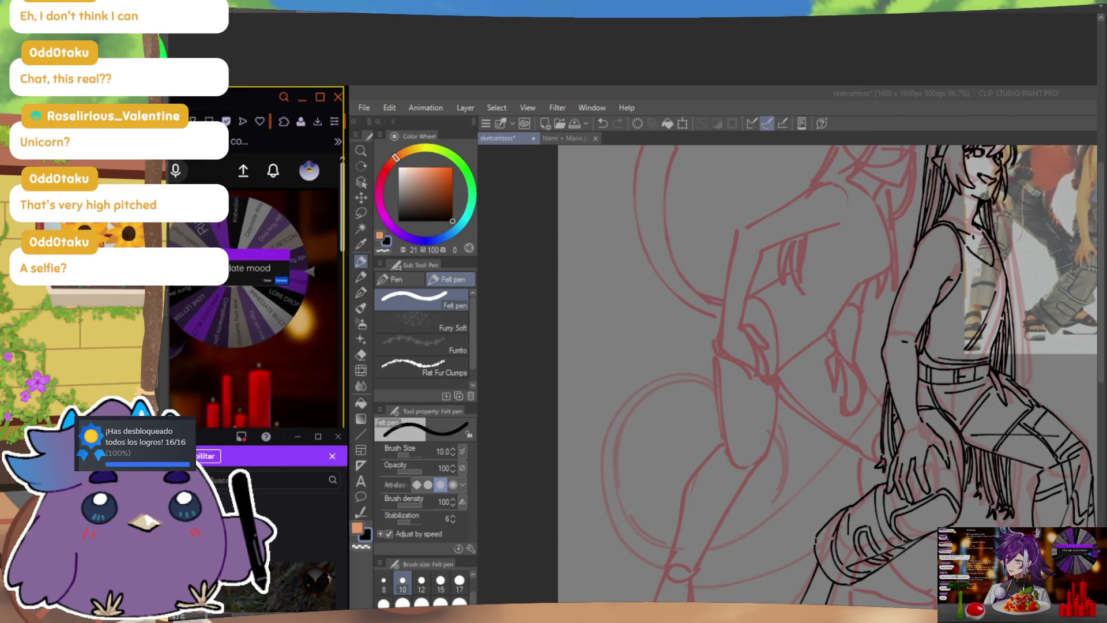
Close the sketch document with Ctrl+W and choose Do Not Save
key(ctrl+w)
click(659, 210)
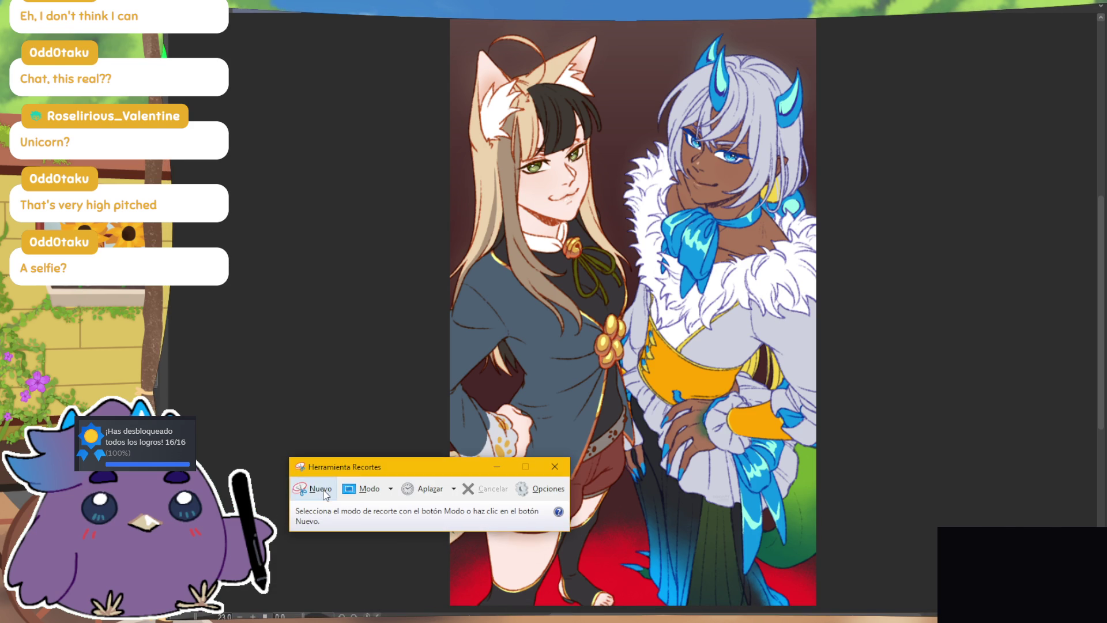
Start several screen snips in Snipping Tool, cancelling each one with Escape
click(321, 489)
key(Escape)
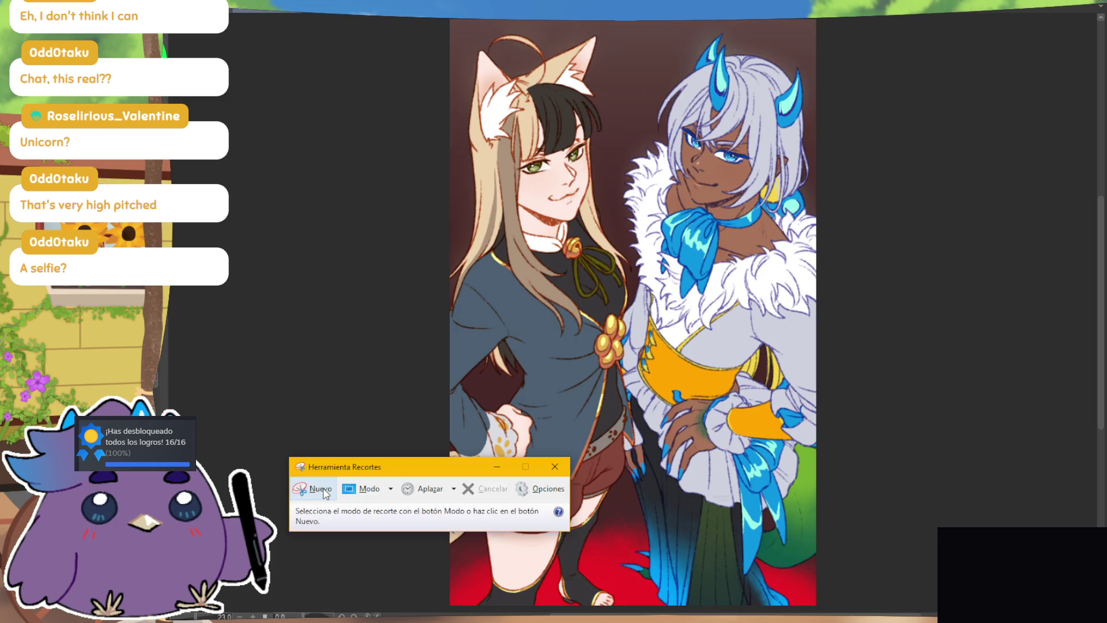
click(321, 489)
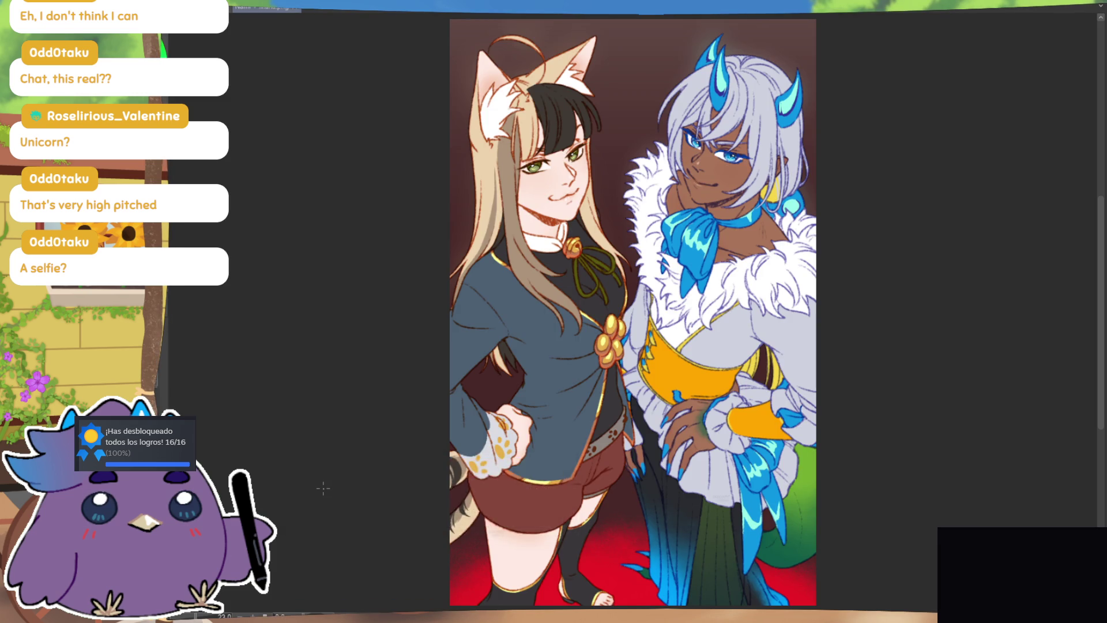
key(Escape)
click(322, 489)
key(Escape)
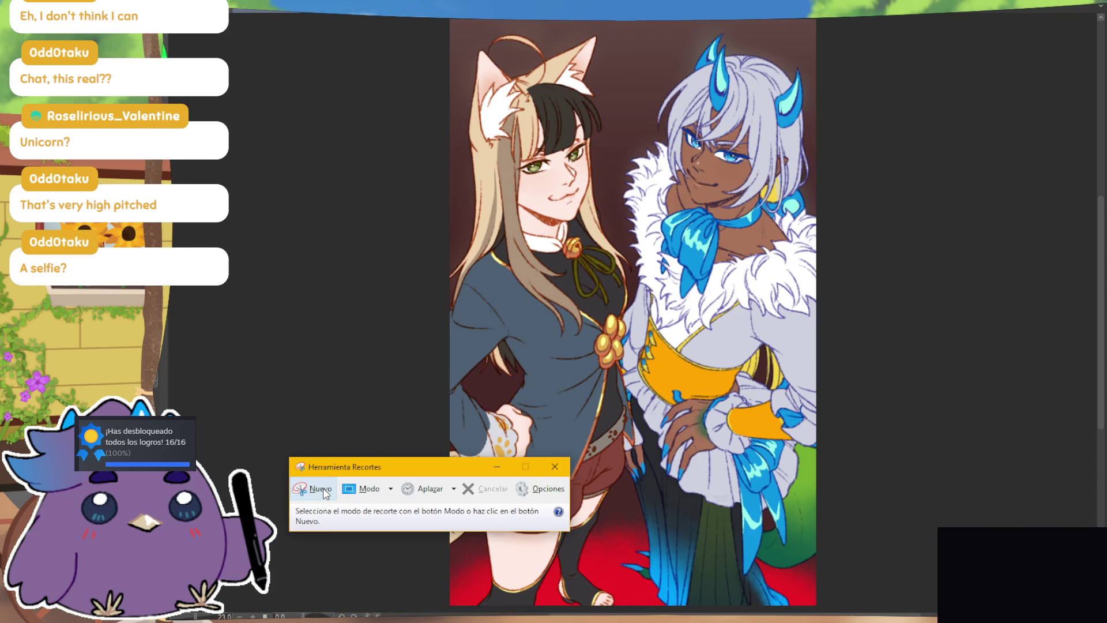
Bring Snipping Tool forward, start a new snip, and close the Herramienta Recortes window
click(321, 489)
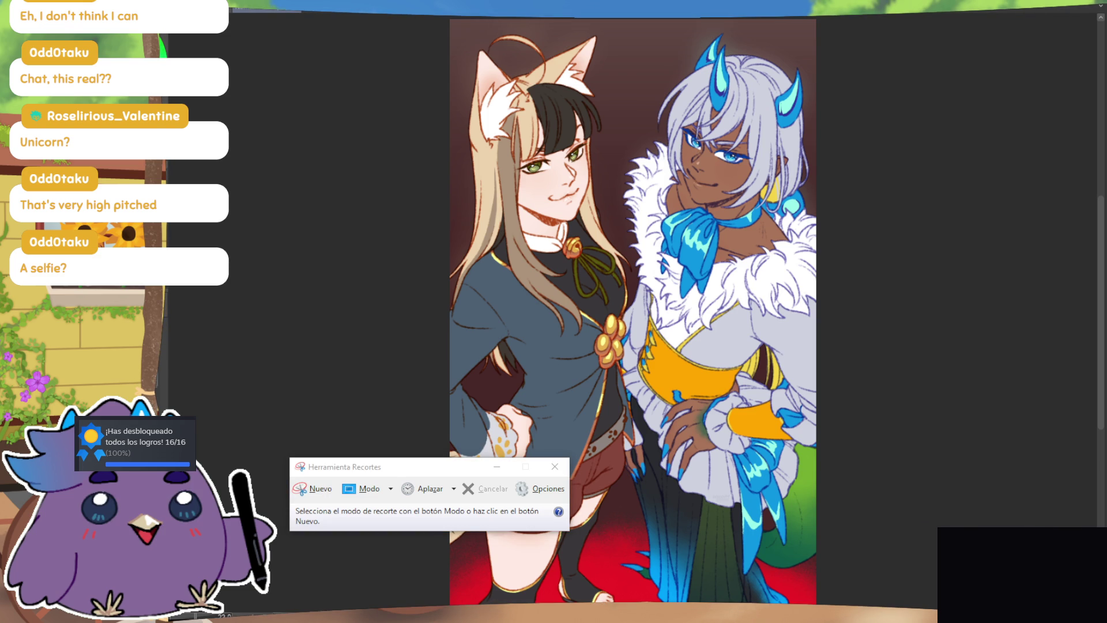
click(436, 464)
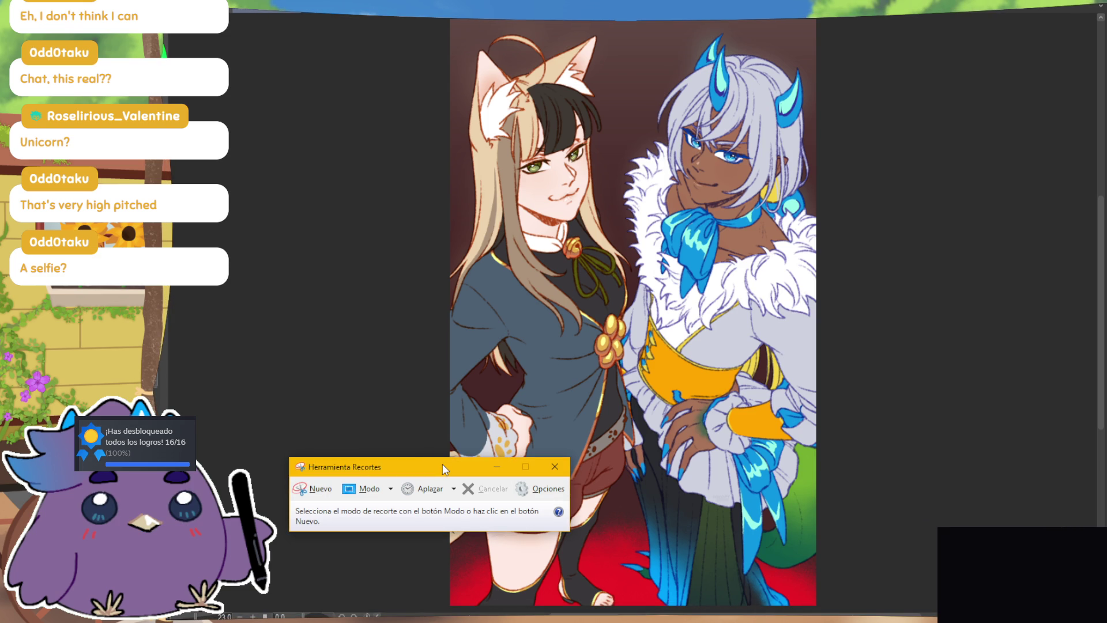
click(310, 491)
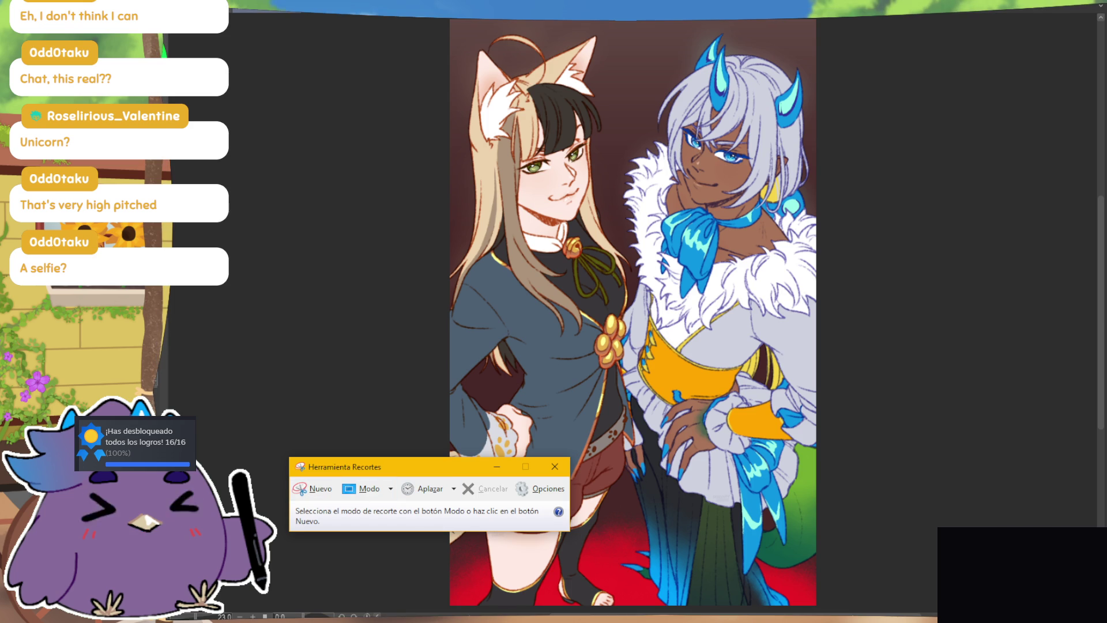
click(555, 466)
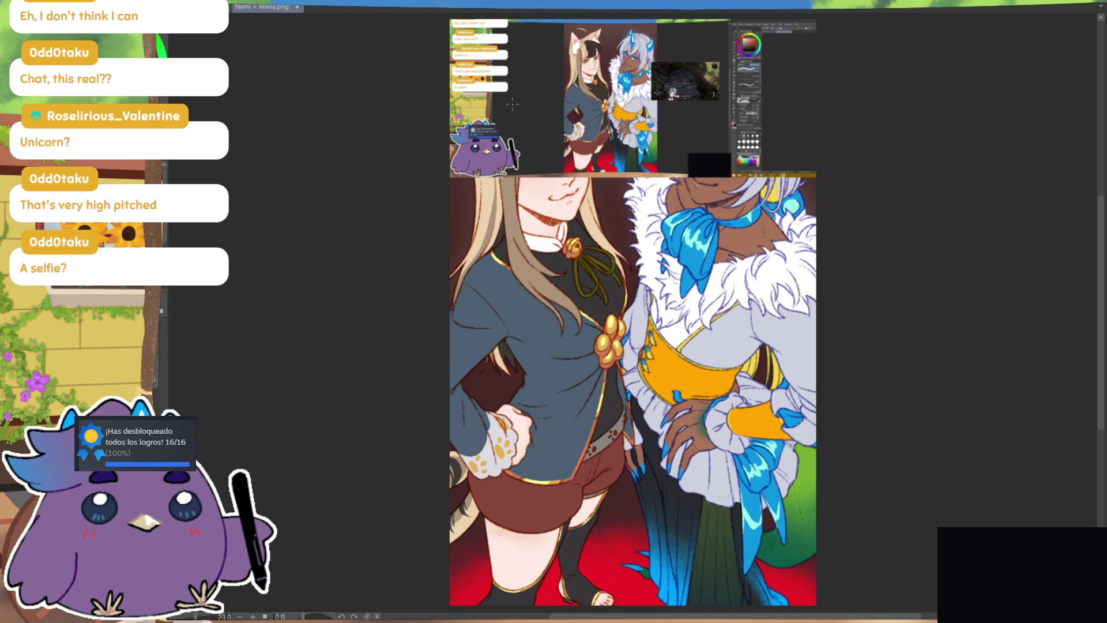
Create Illustration2 from the clipboard snip, select the purple bird mascot, then close it without saving
click(167, 4)
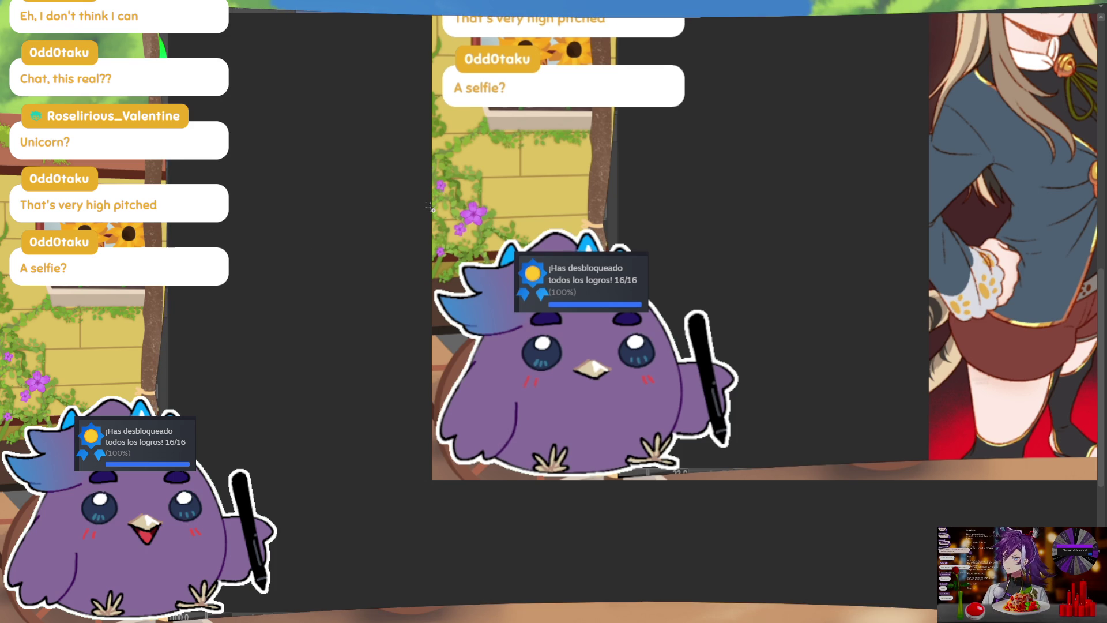
mouse_move(433, 207)
mouse_down()
mouse_move(752, 484)
mouse_move(776, 485)
mouse_up()
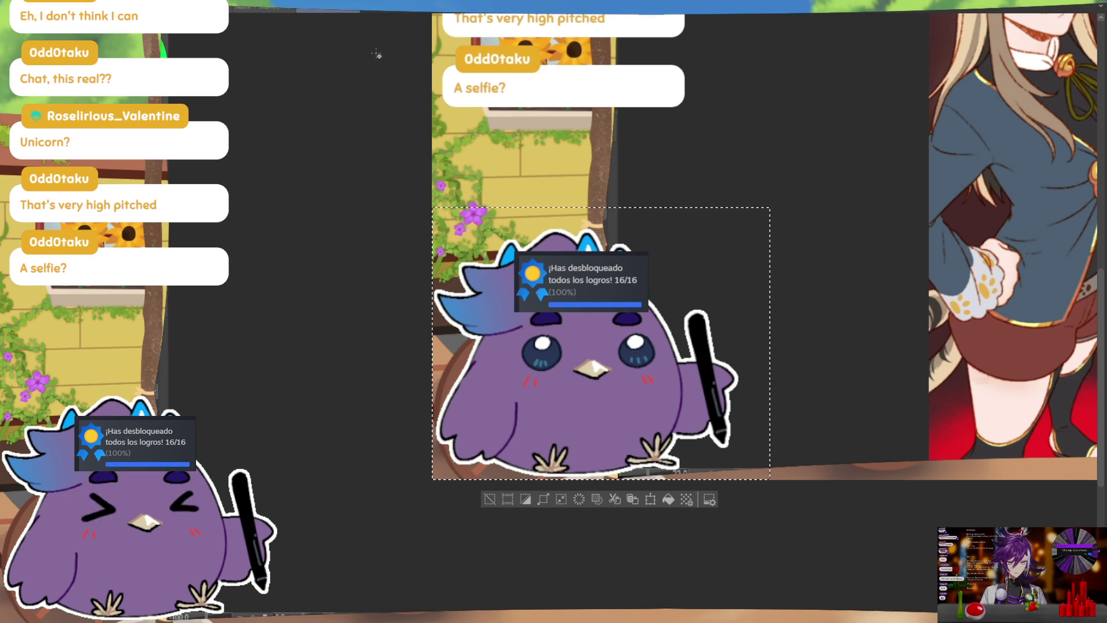
key(ctrl+w)
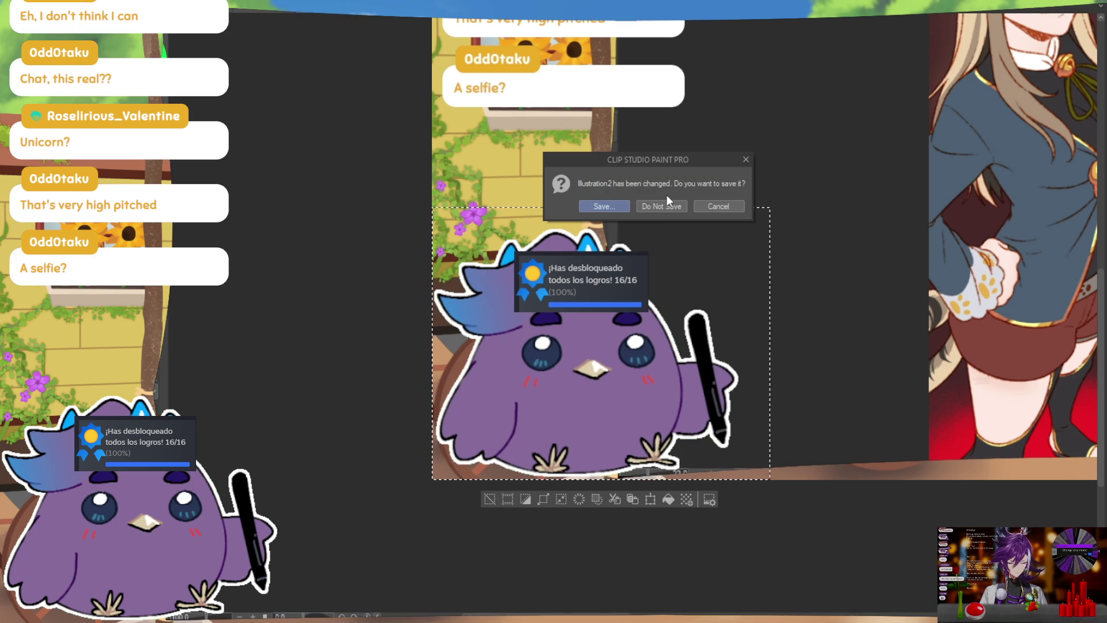
click(667, 207)
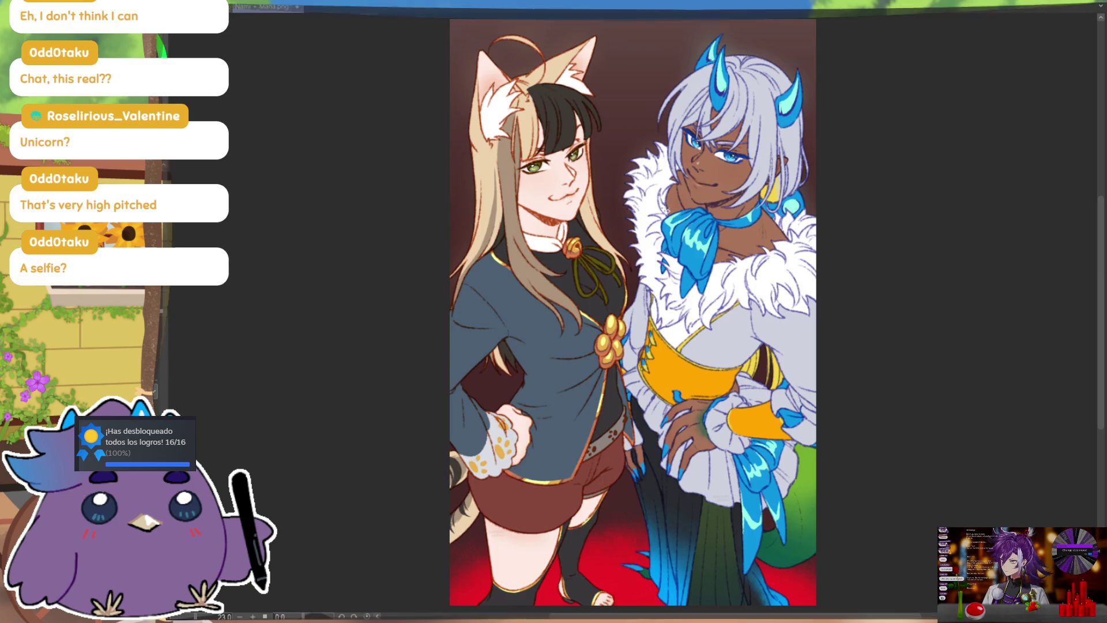
Close the finished Nami + Mana.png artwork tab
click(297, 7)
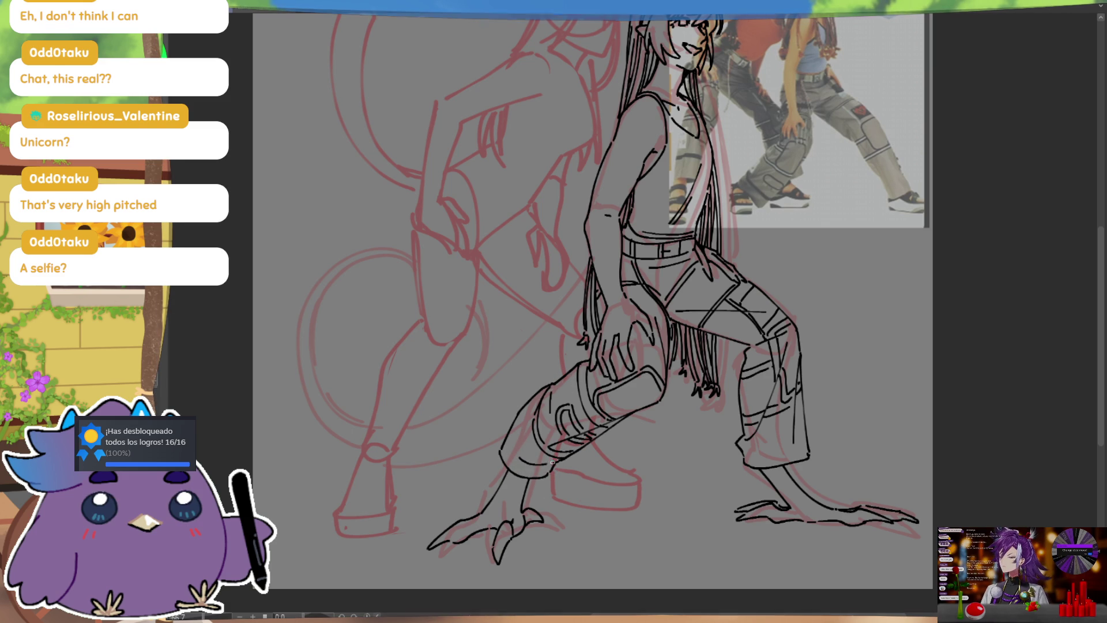
Ink a long tail sweeping from the demon girl's hip into a loop, undoing weak attempts
key(m)
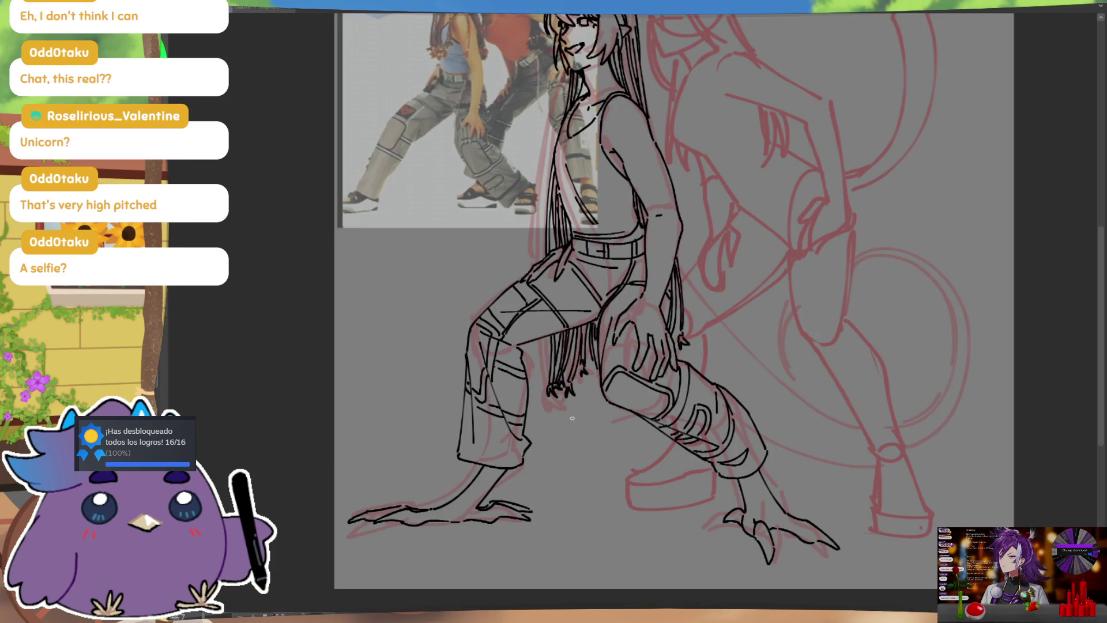
key(m)
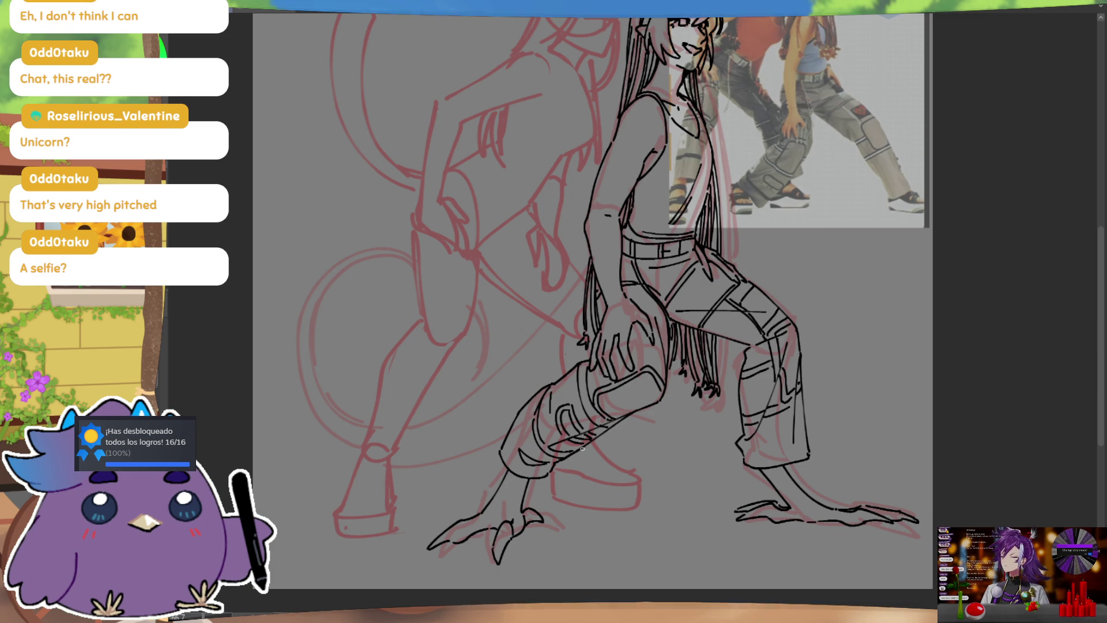
drag(561, 475, 577, 461)
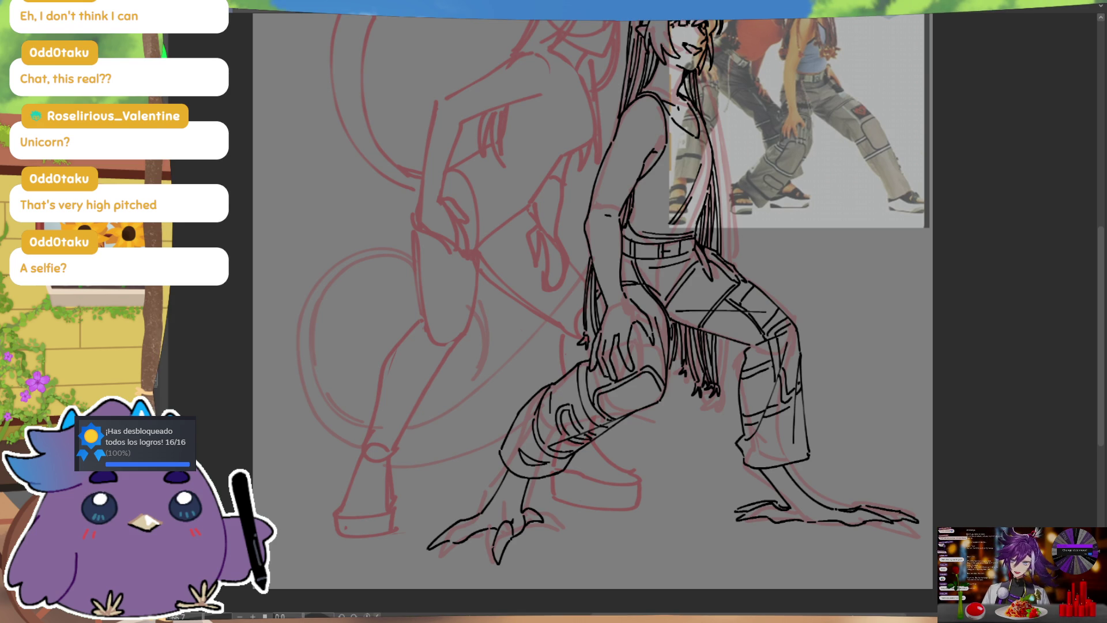
drag(741, 372, 743, 396)
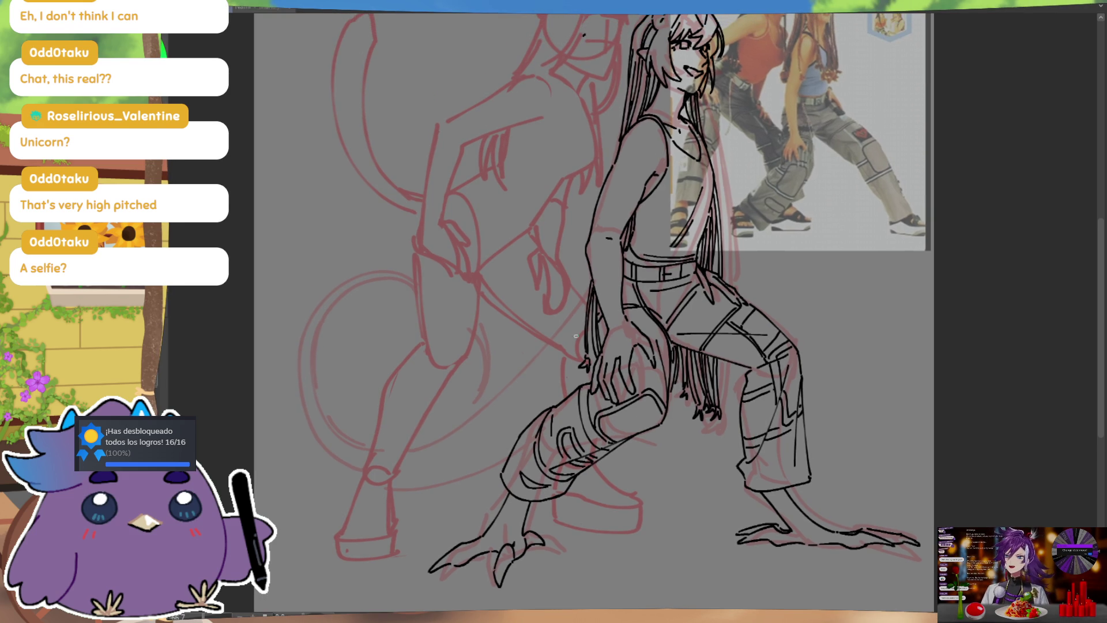
mouse_move(587, 306)
mouse_down()
mouse_move(493, 410)
mouse_move(477, 278)
mouse_up()
key(ctrl+z)
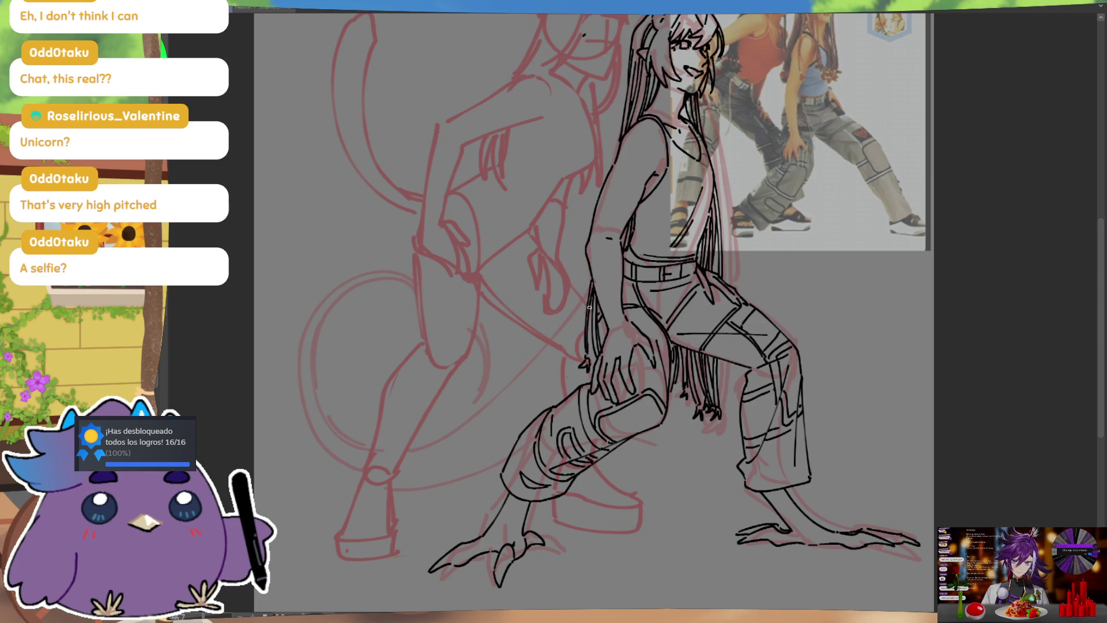
mouse_move(487, 410)
mouse_down()
mouse_move(583, 279)
mouse_move(369, 455)
mouse_move(384, 280)
mouse_move(450, 396)
mouse_up()
key(ctrl+z)
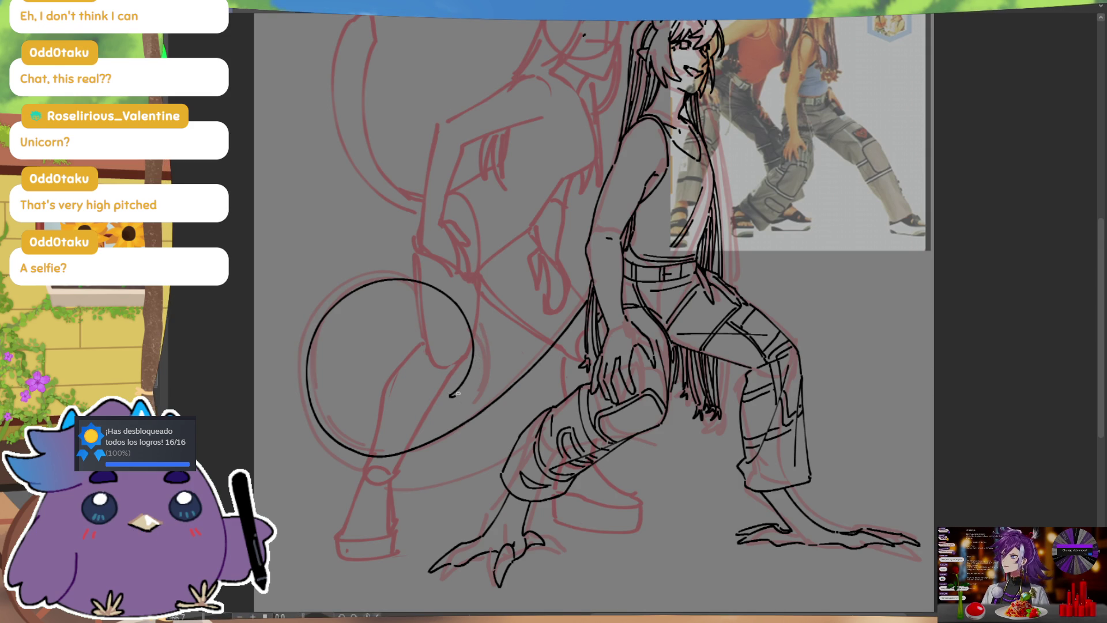
Add outer and inner arcs to the tail's curl, mirroring and rotating the view to check
key(h)
key(h)
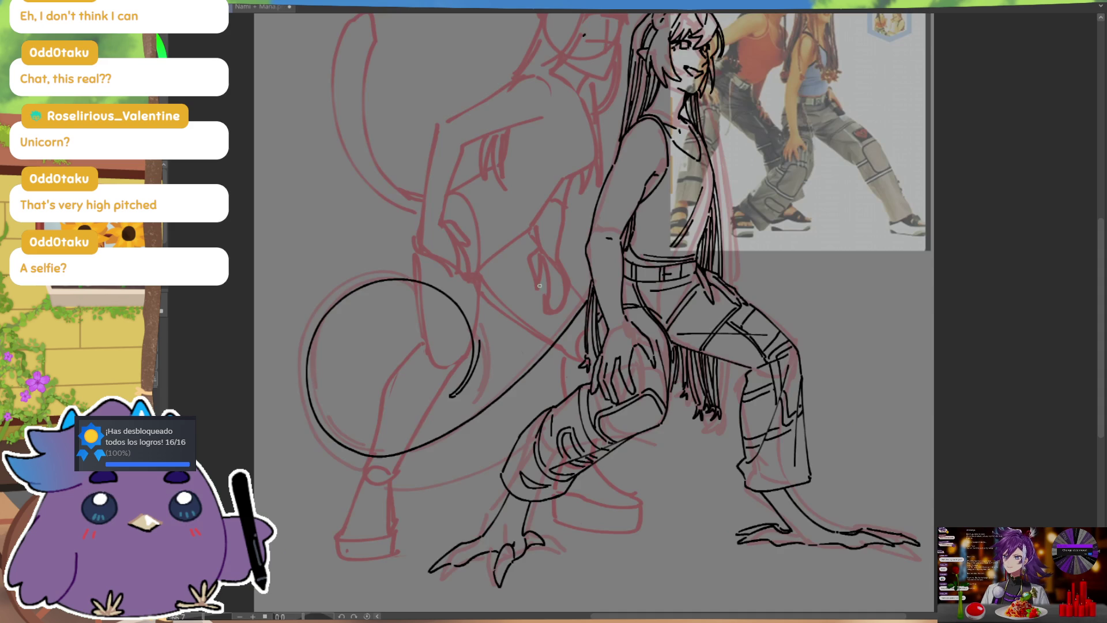
key(h)
mouse_move(749, 461)
mouse_down()
mouse_move(860, 197)
mouse_move(698, 524)
mouse_up()
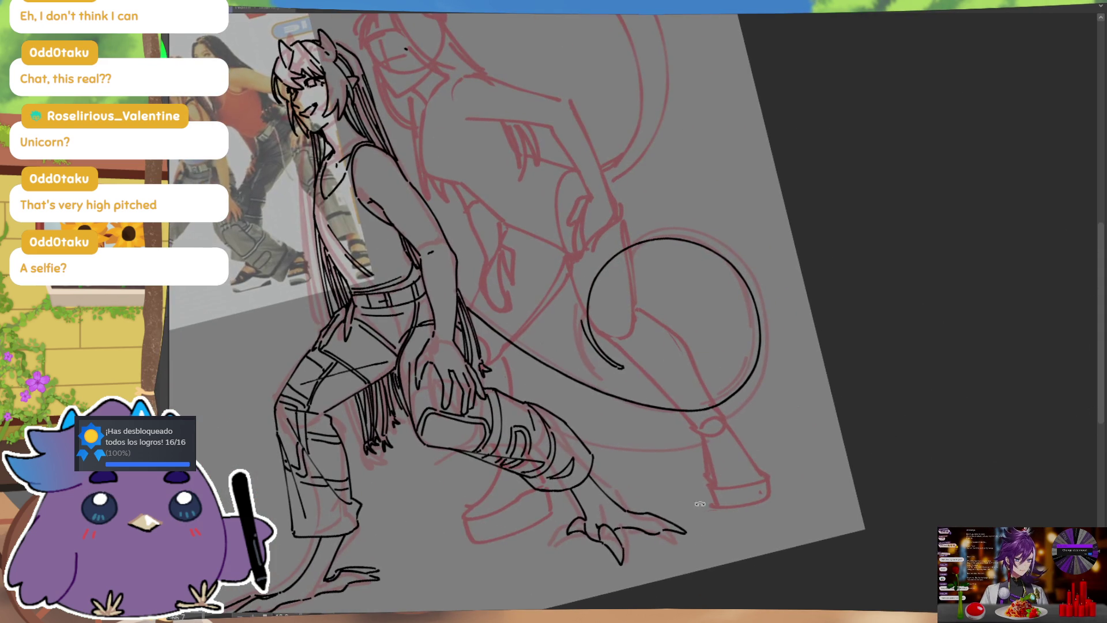
drag(700, 289, 664, 254)
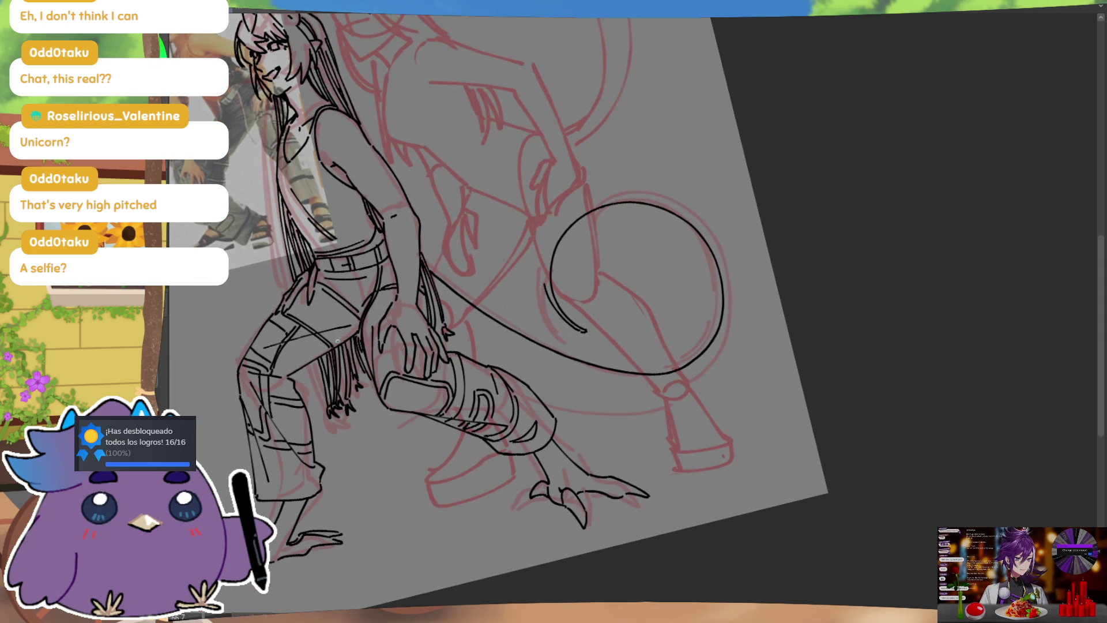
drag(642, 316, 666, 306)
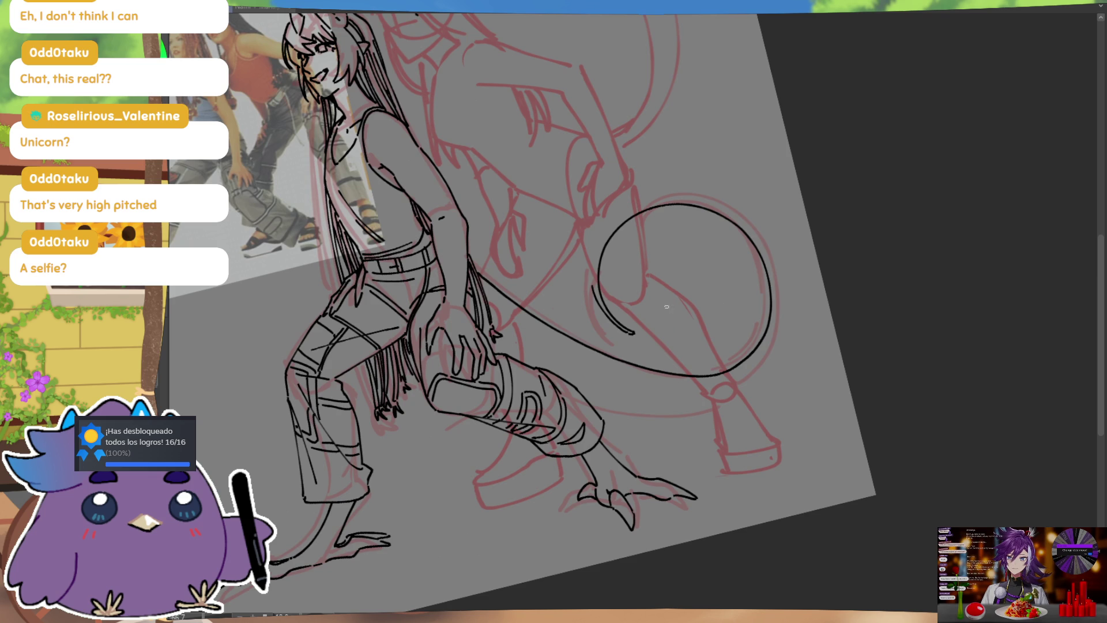
drag(660, 196, 593, 286)
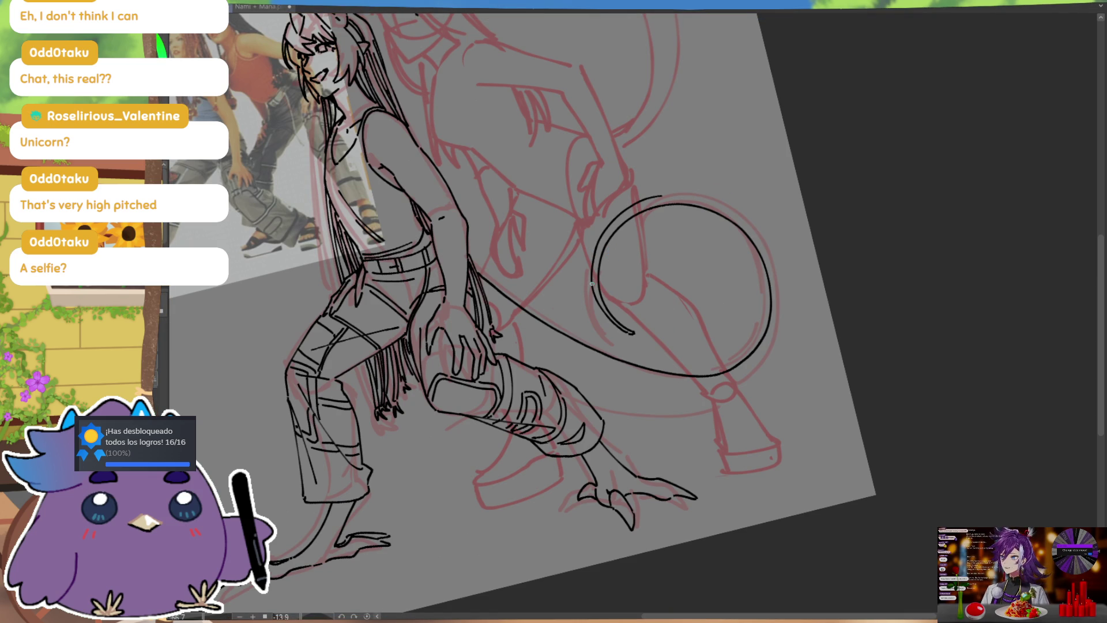
key(h)
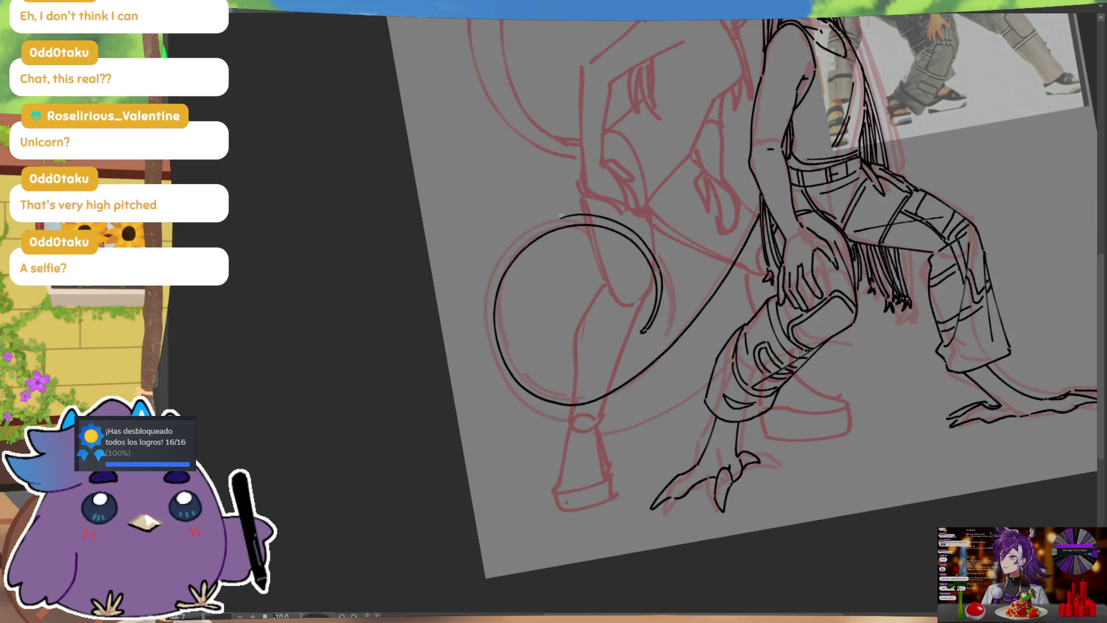
mouse_move(558, 218)
mouse_down()
mouse_move(490, 376)
mouse_move(601, 438)
mouse_up()
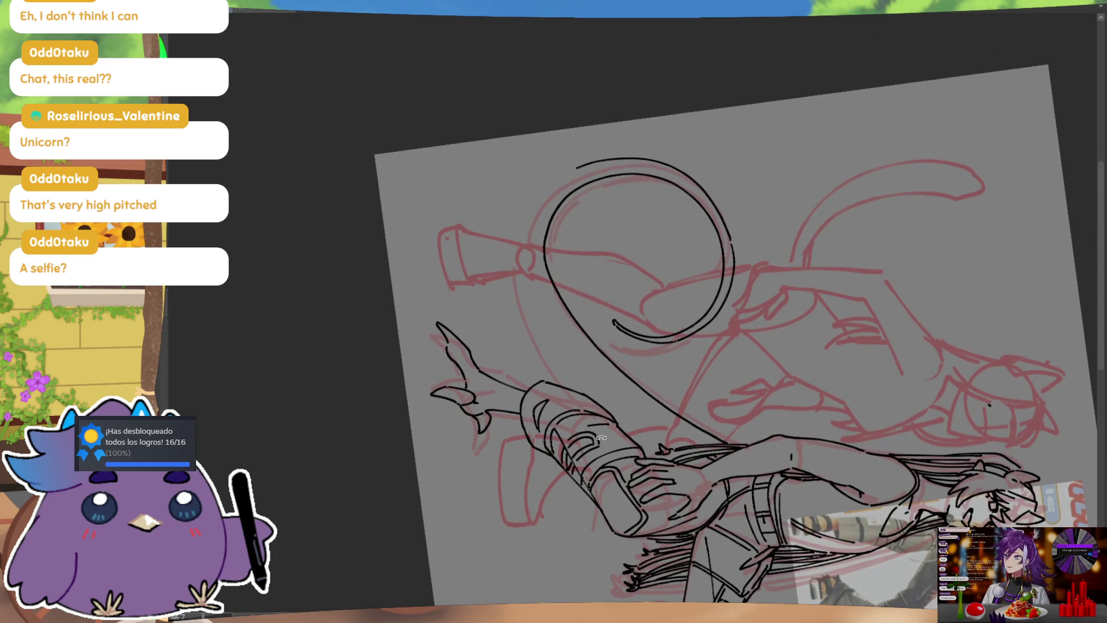
drag(574, 169, 524, 266)
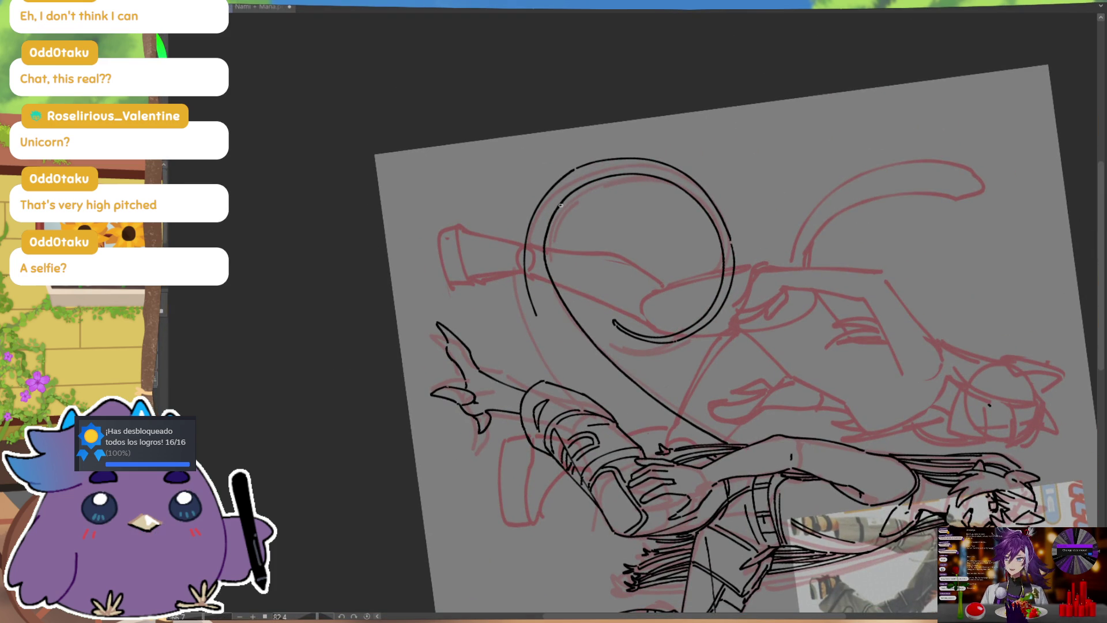
drag(554, 227, 545, 251)
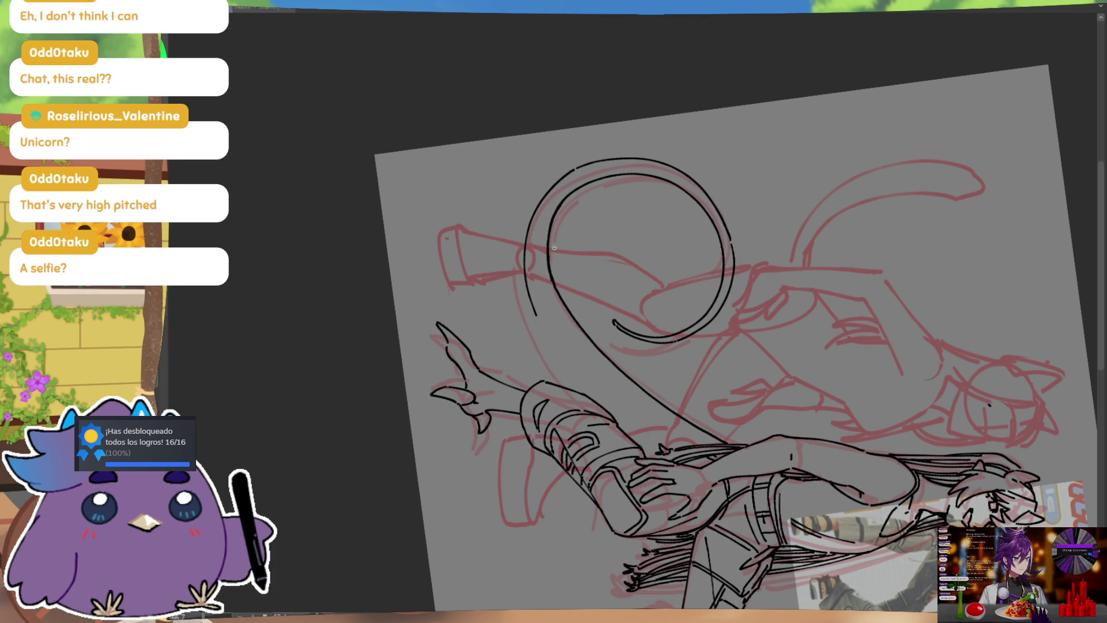
Redraw a shorter stroke on the outer curl's left side, then reset the view upright
drag(598, 149, 545, 147)
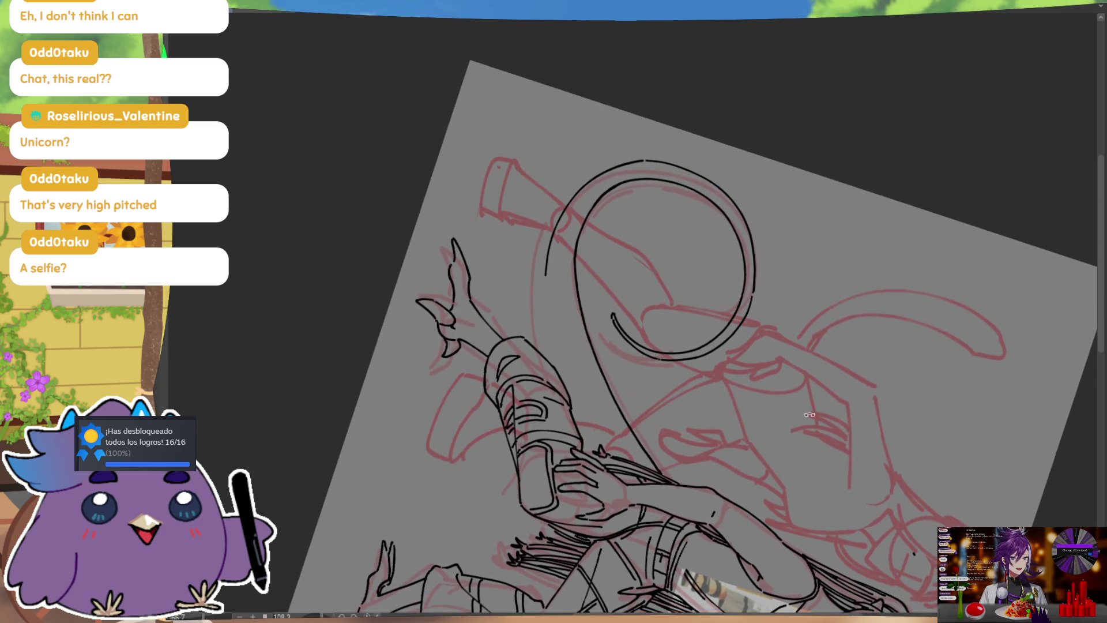
drag(525, 217, 561, 356)
key(ctrl+z)
drag(524, 217, 559, 357)
key(ctrl+z)
drag(524, 218, 538, 311)
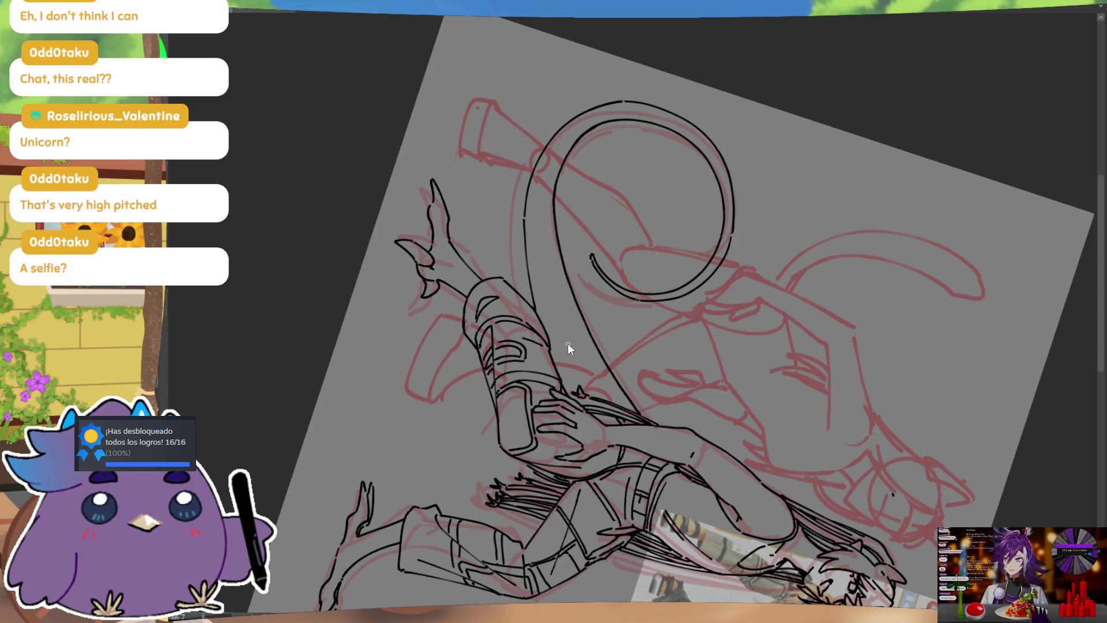
key(ctrl+0)
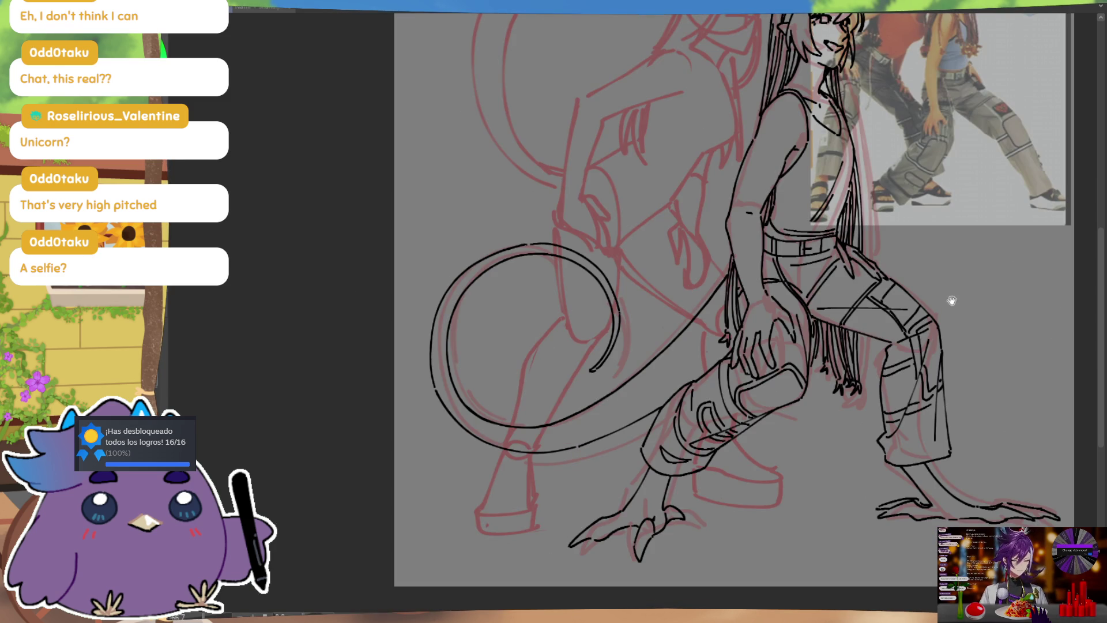
drag(960, 251, 890, 309)
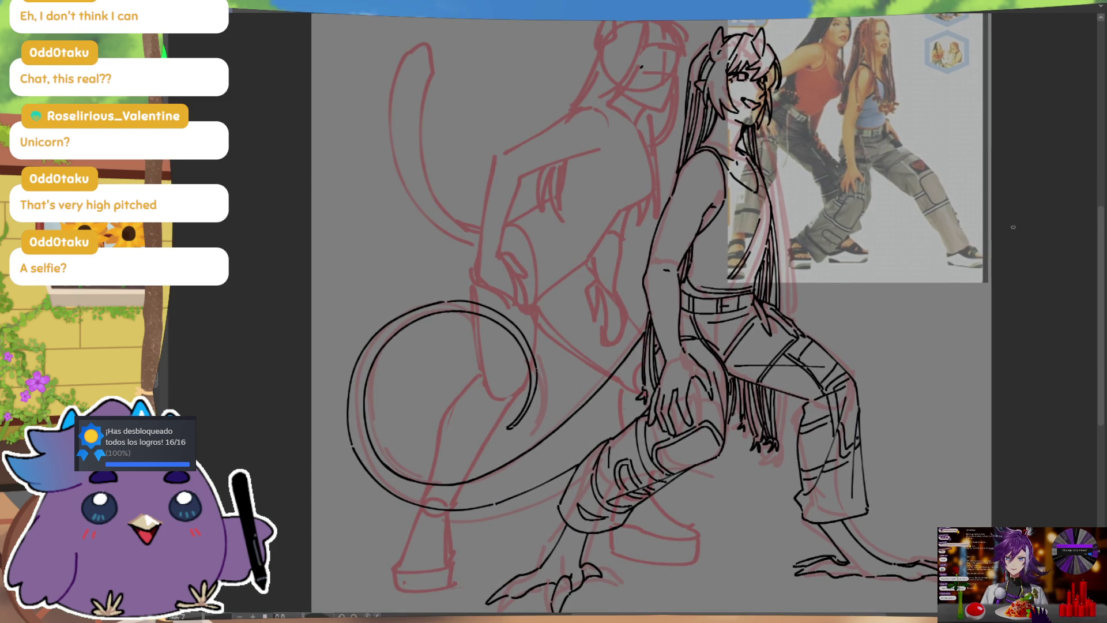
key(ctrl+0)
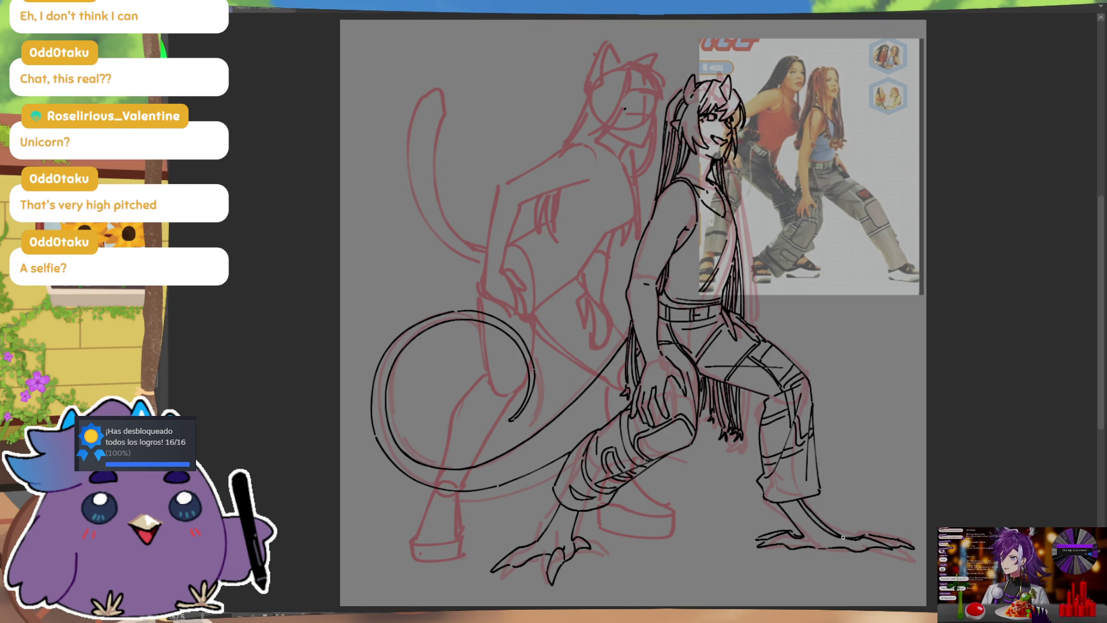
key(m)
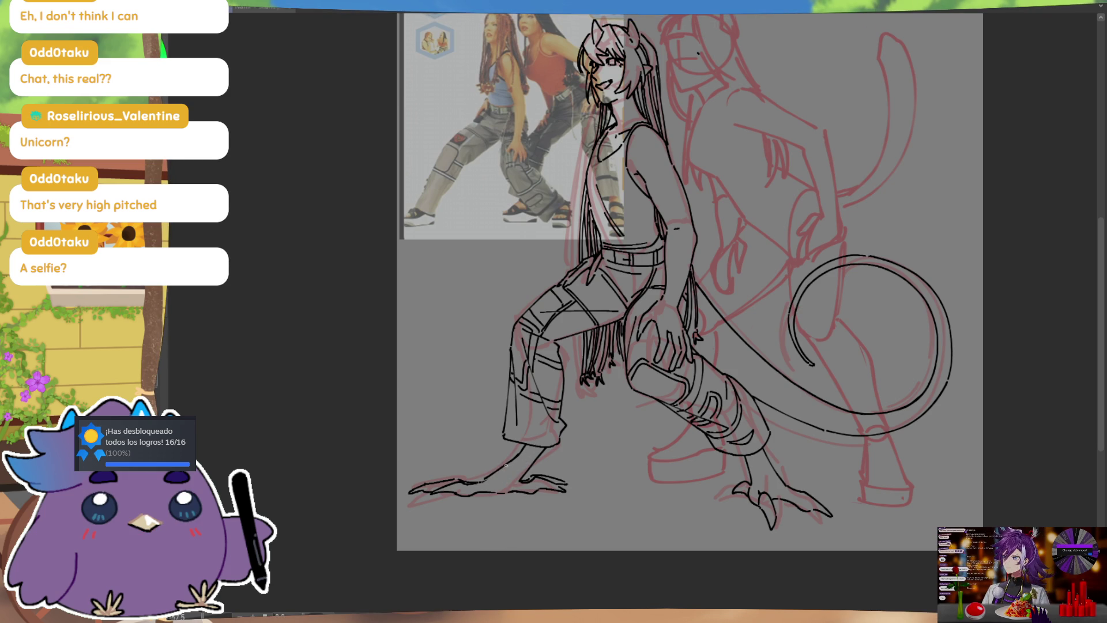
key(m)
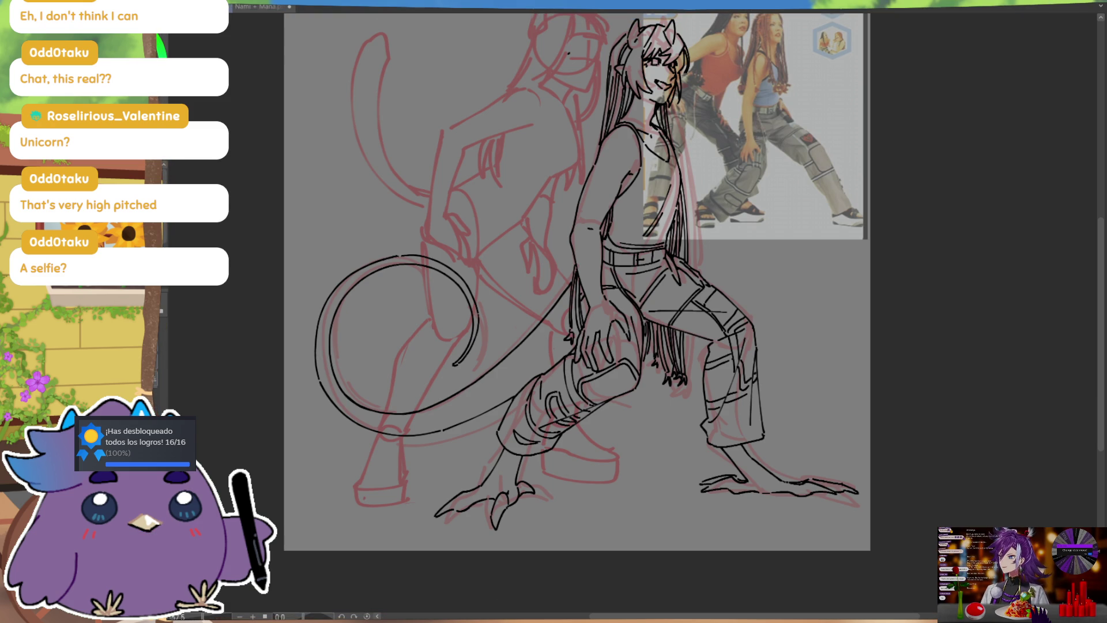
drag(577, 288, 633, 344)
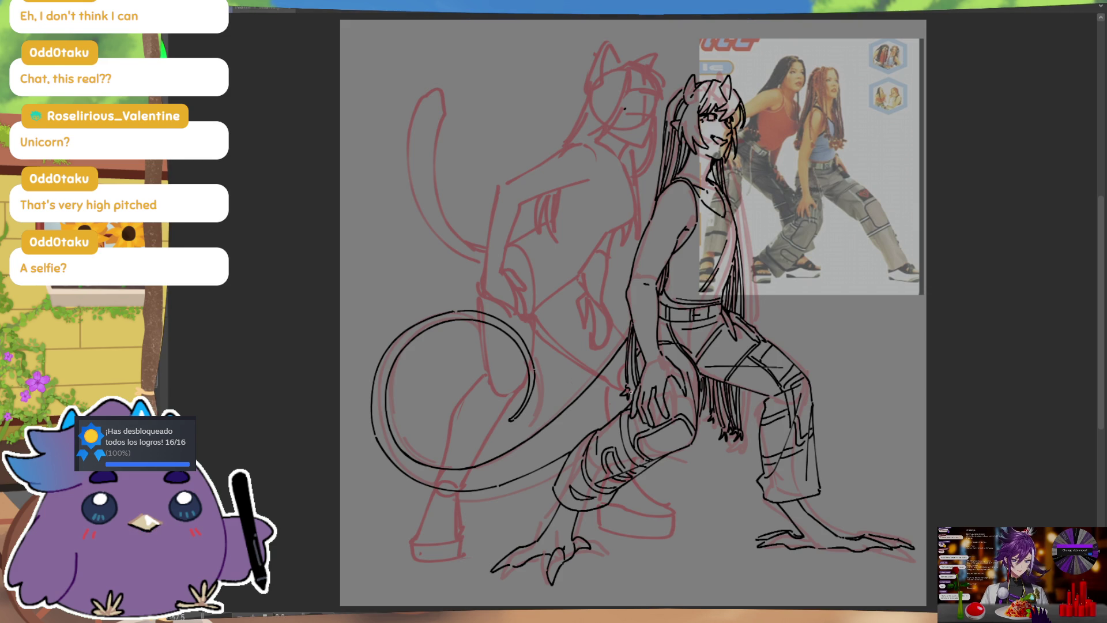
Press Ctrl while working on the cat girl's lineart layer
key(ctrl)
key(ctrl)
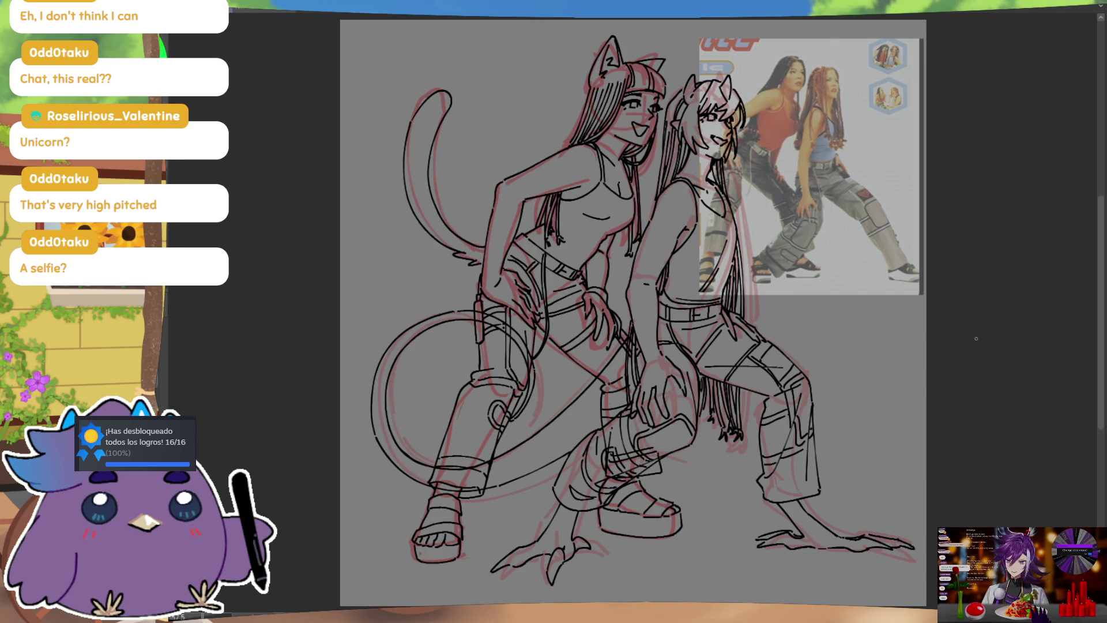
drag(1034, 333, 1070, 287)
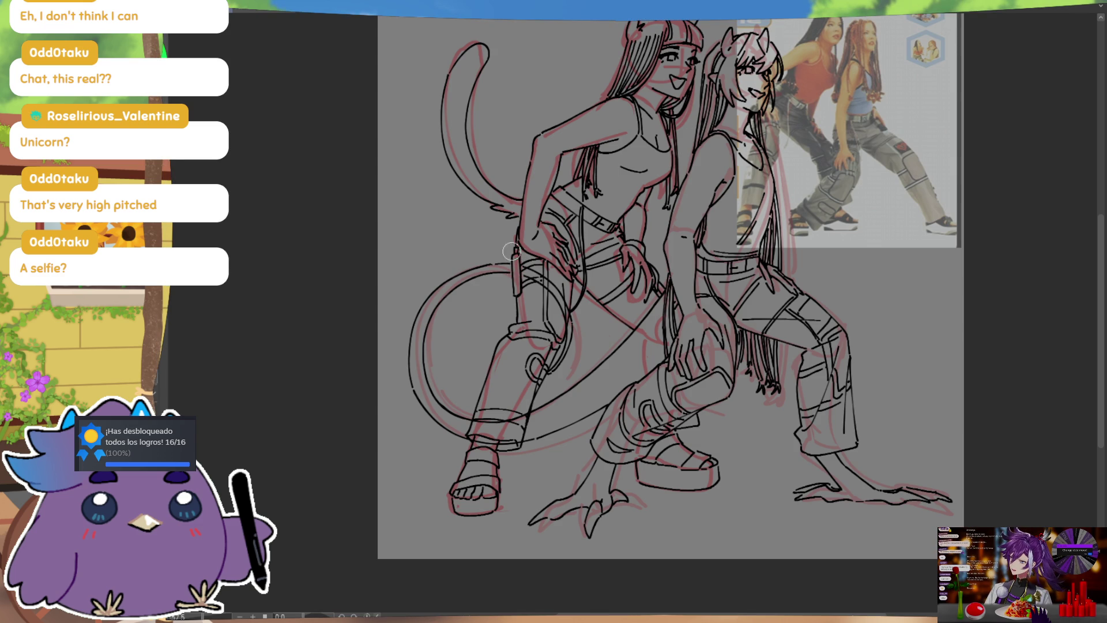
key(ctrl)
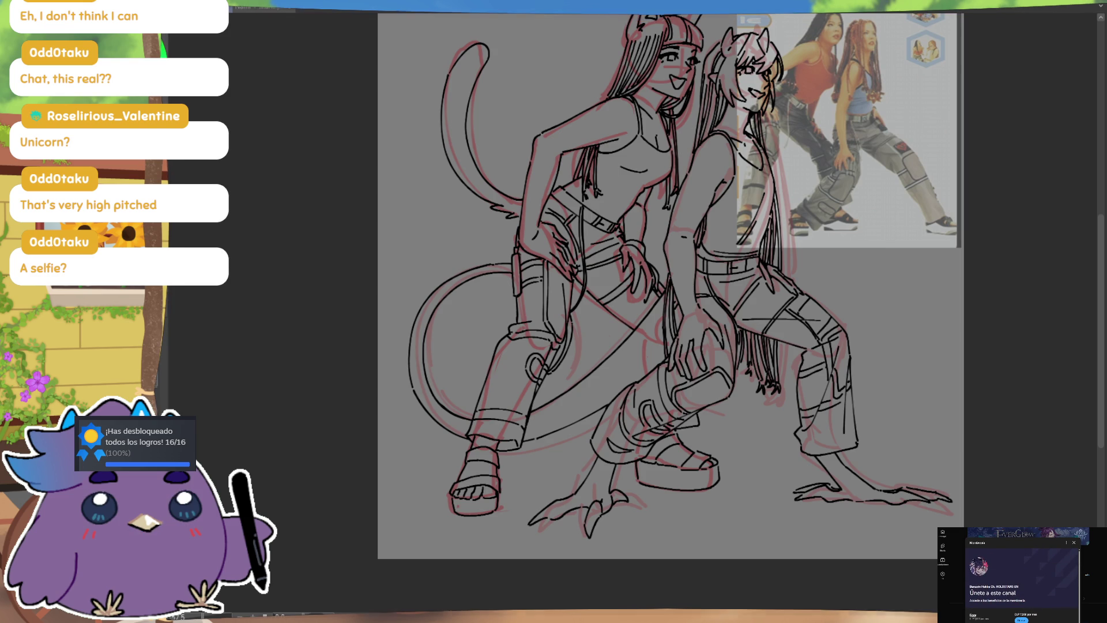
key(Escape)
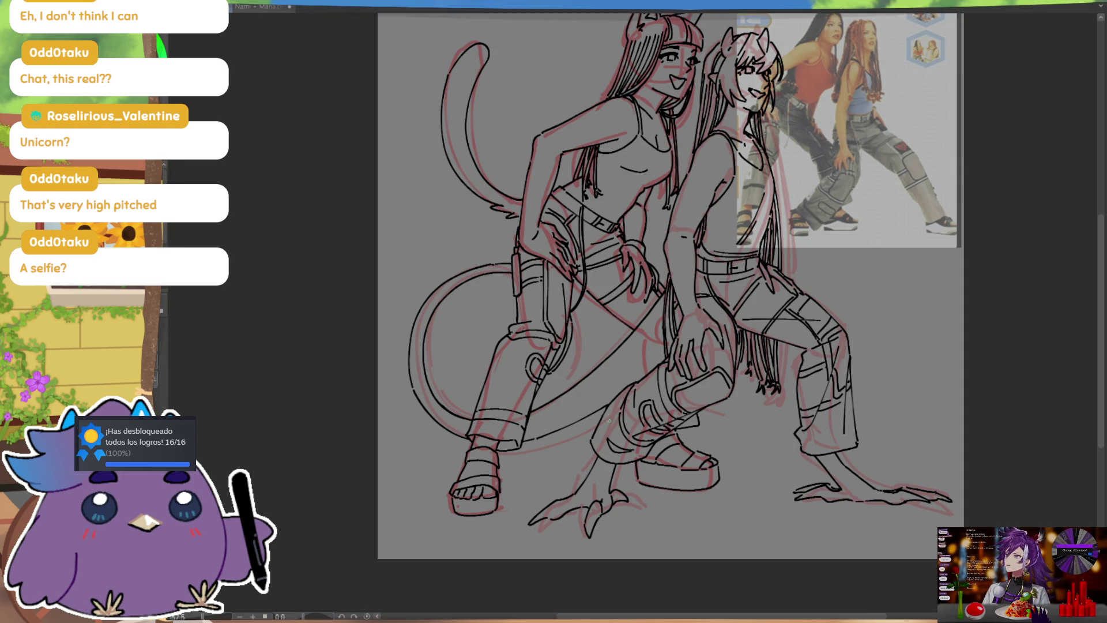
Check the black lineart by panning and mirroring the view, glancing at the finished coloured illustration
drag(602, 426, 601, 444)
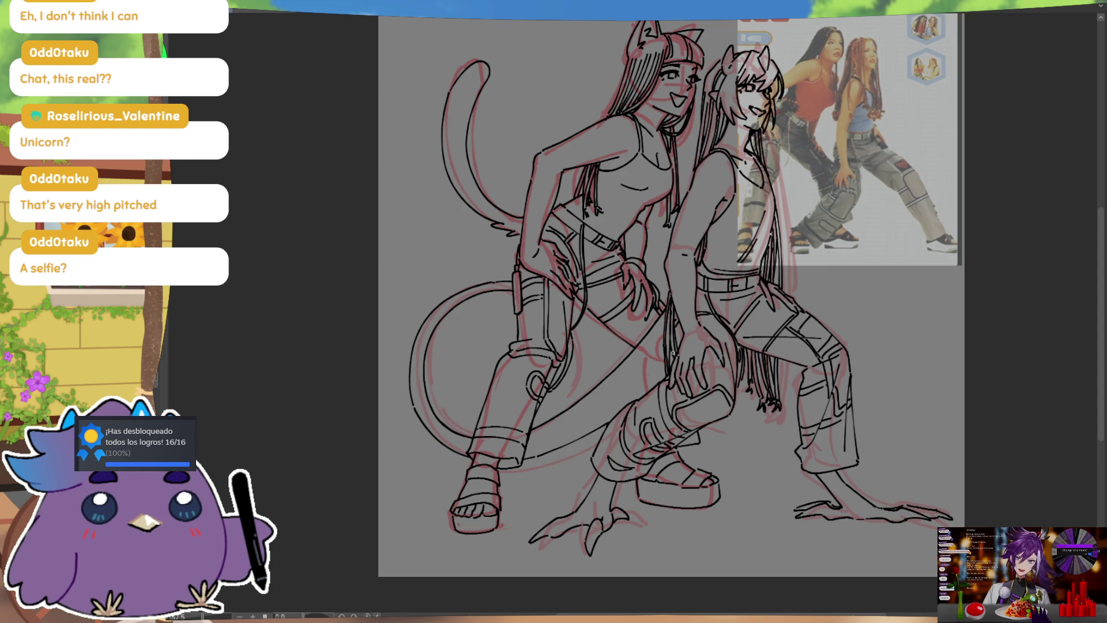
drag(927, 289, 935, 345)
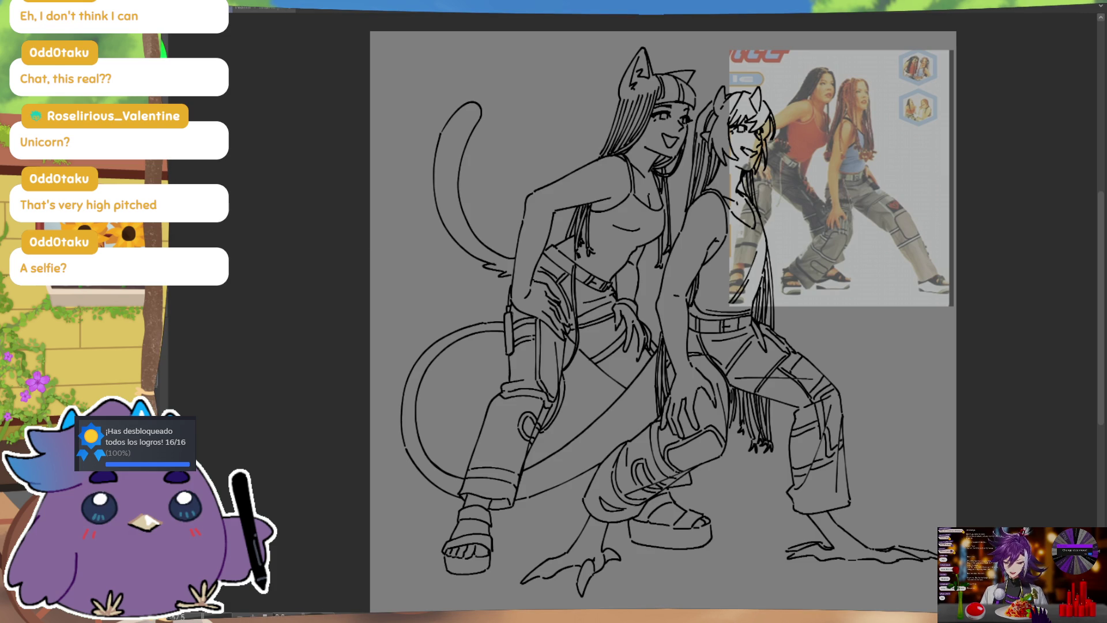
key(m)
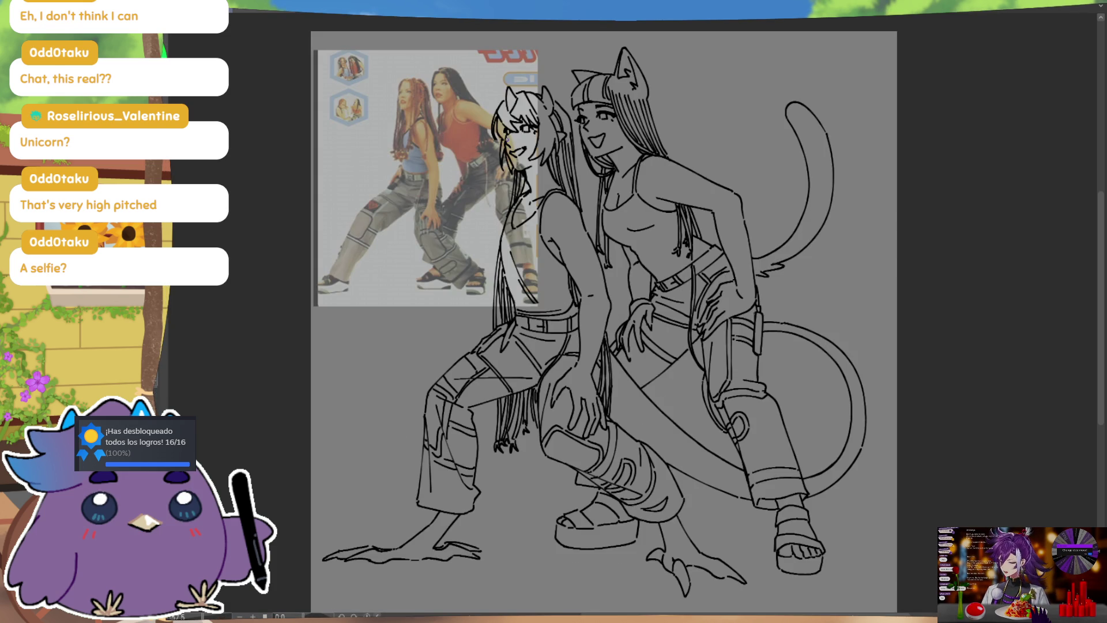
key(h)
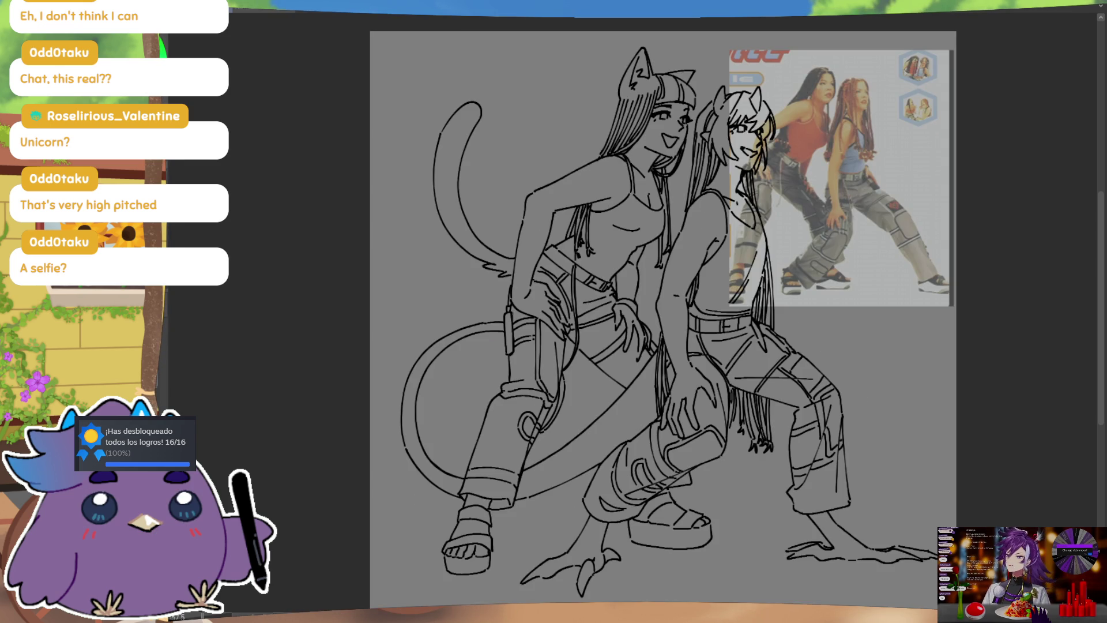
click(277, 8)
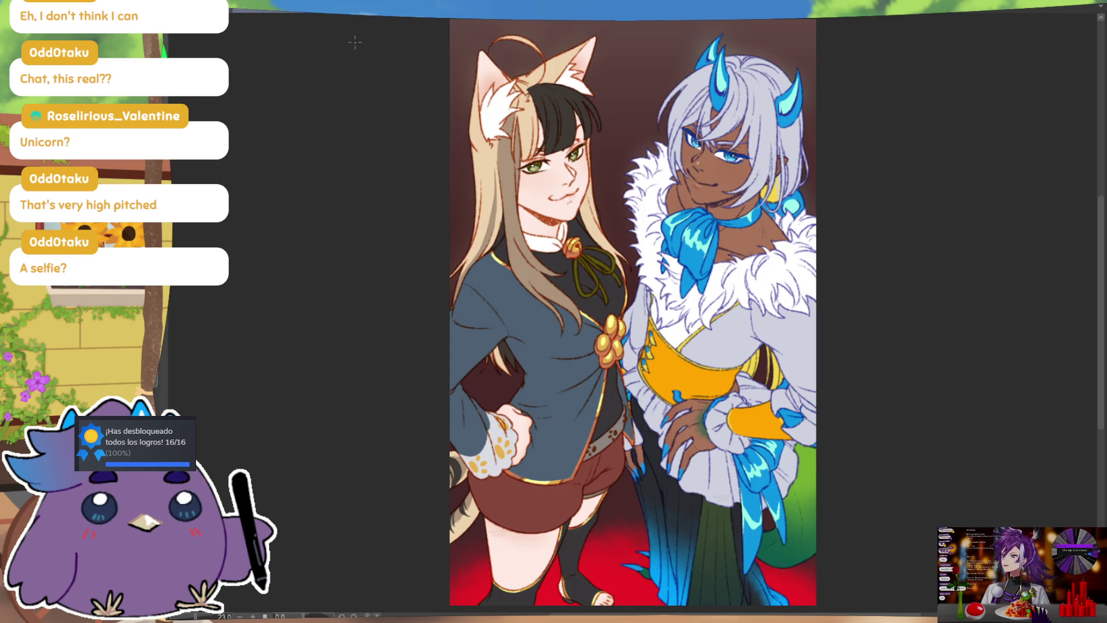
key(ctrl+Tab)
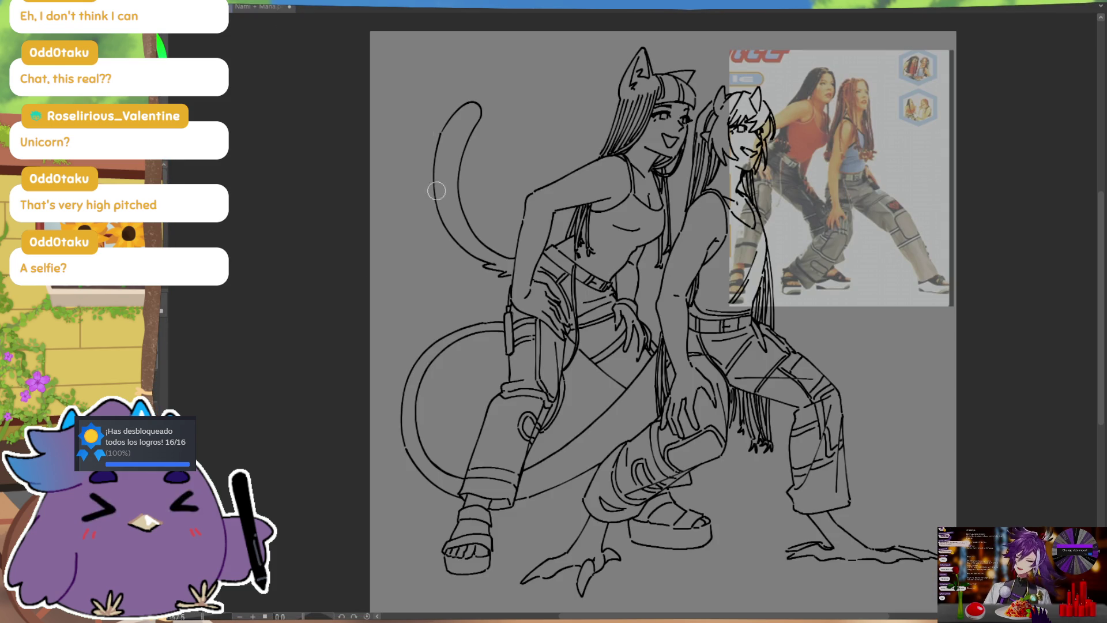
Paint pale pink in the cat girl's ear and head, auto-selecting the background then deselecting
mouse_move(641, 74)
mouse_down()
mouse_move(625, 86)
mouse_move(639, 58)
mouse_move(641, 82)
mouse_up()
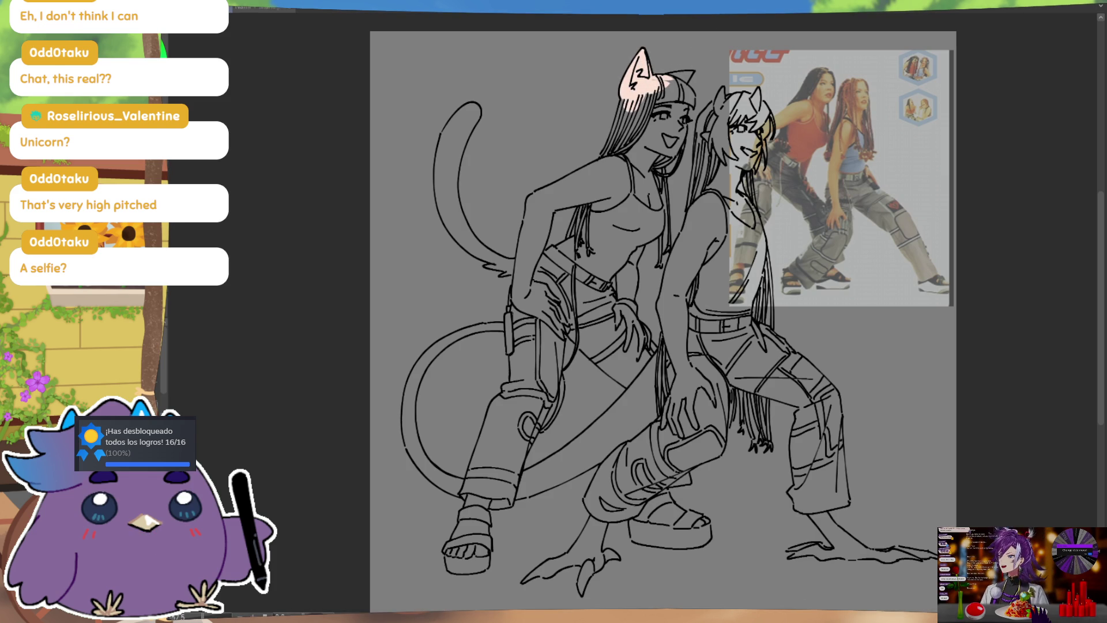
click(871, 338)
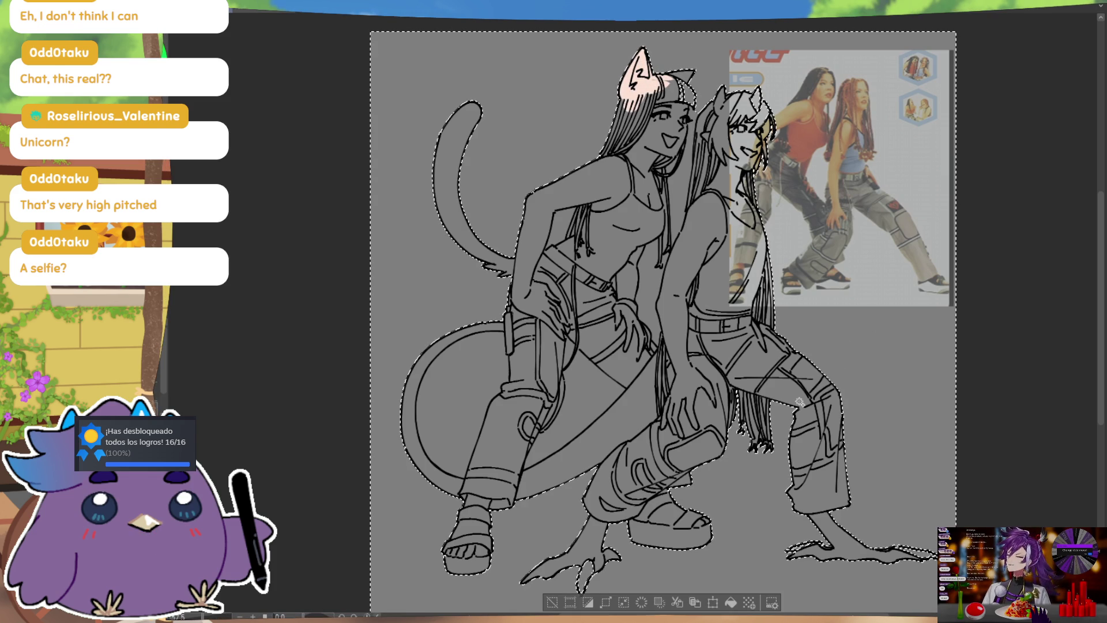
click(612, 413)
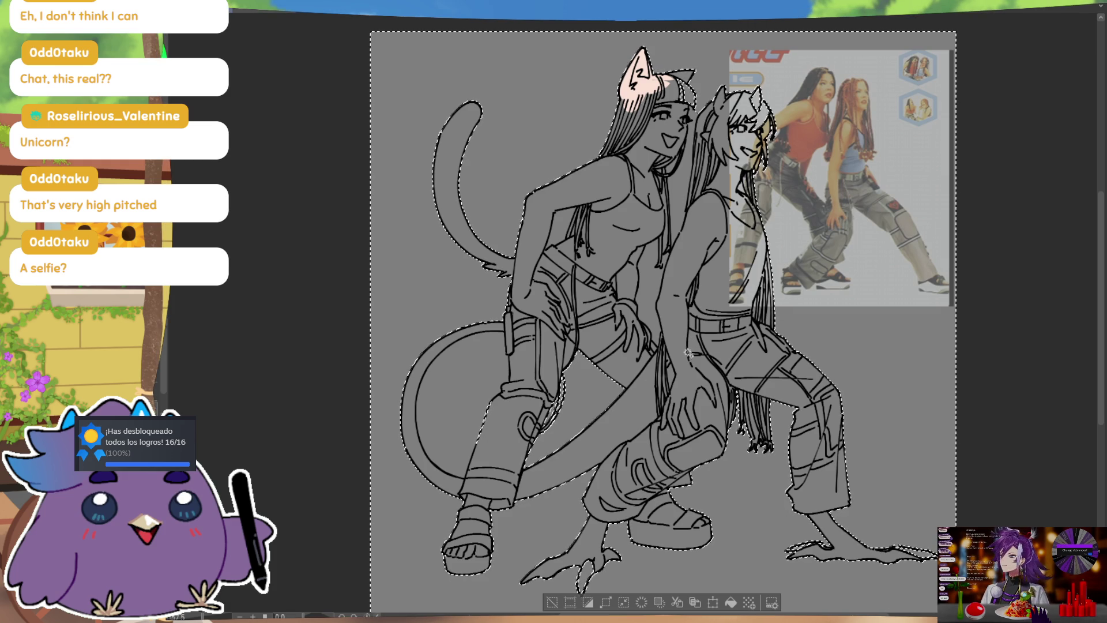
key(ctrl+d)
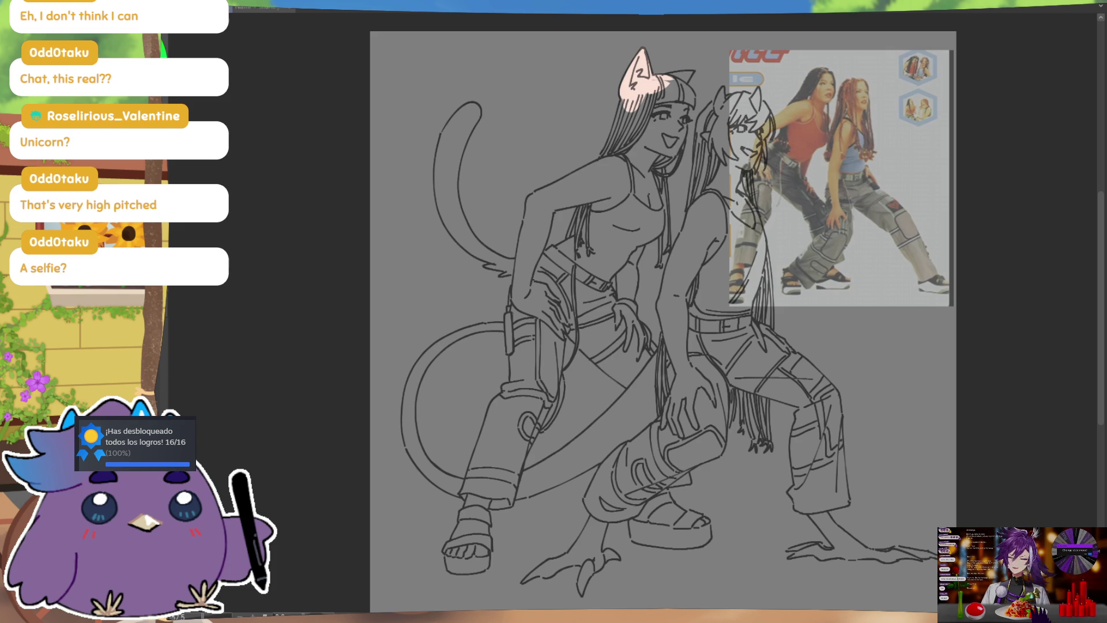
mouse_move(632, 88)
mouse_down()
mouse_move(600, 167)
mouse_move(639, 91)
mouse_move(669, 138)
mouse_move(650, 80)
mouse_up()
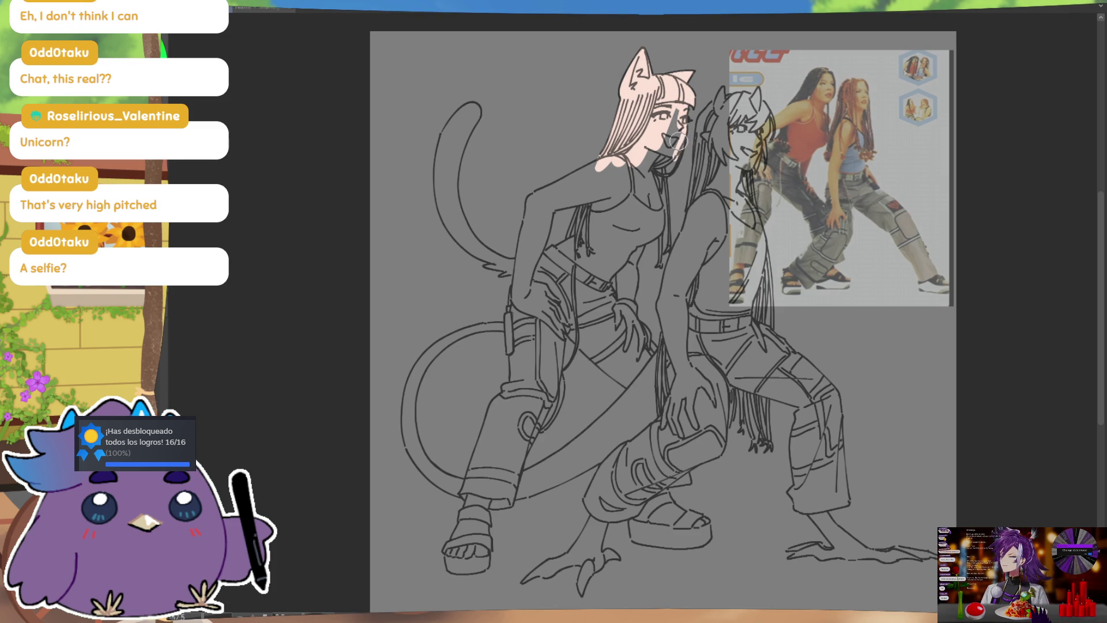
Redraw the cat girl's mouth as an open smile, touch up chin and neck, add a drawstring
drag(676, 143, 664, 211)
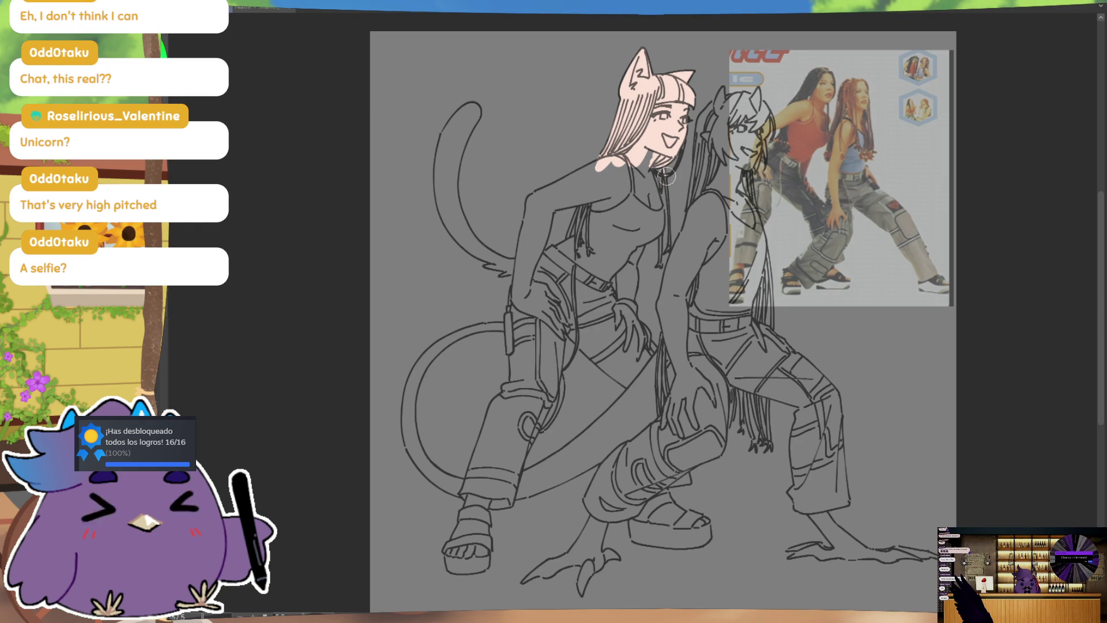
drag(674, 163, 662, 180)
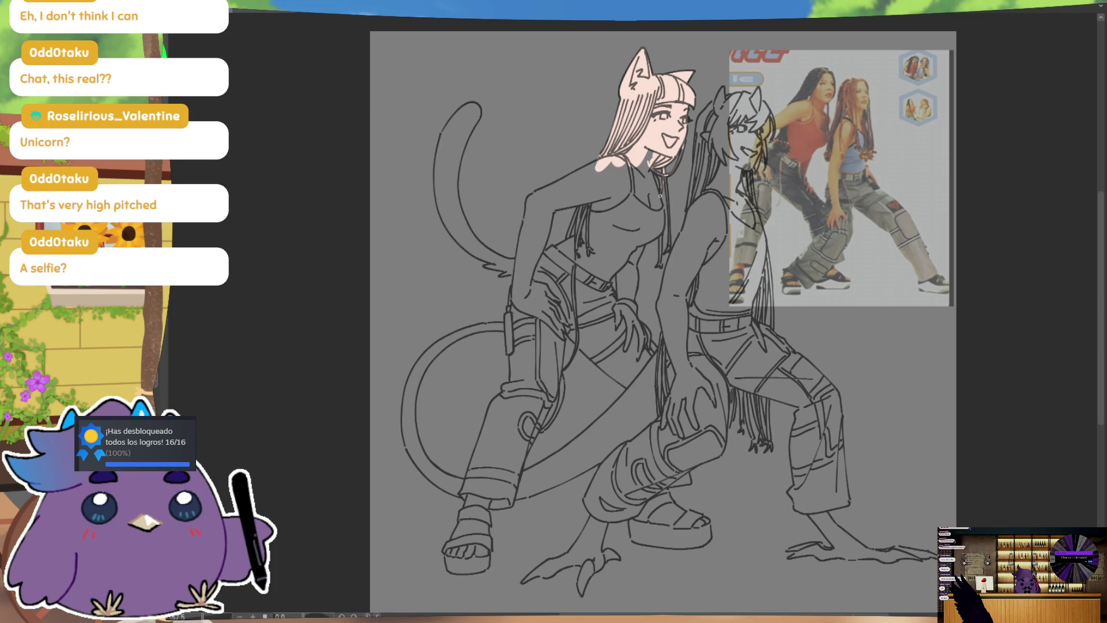
drag(665, 174, 670, 241)
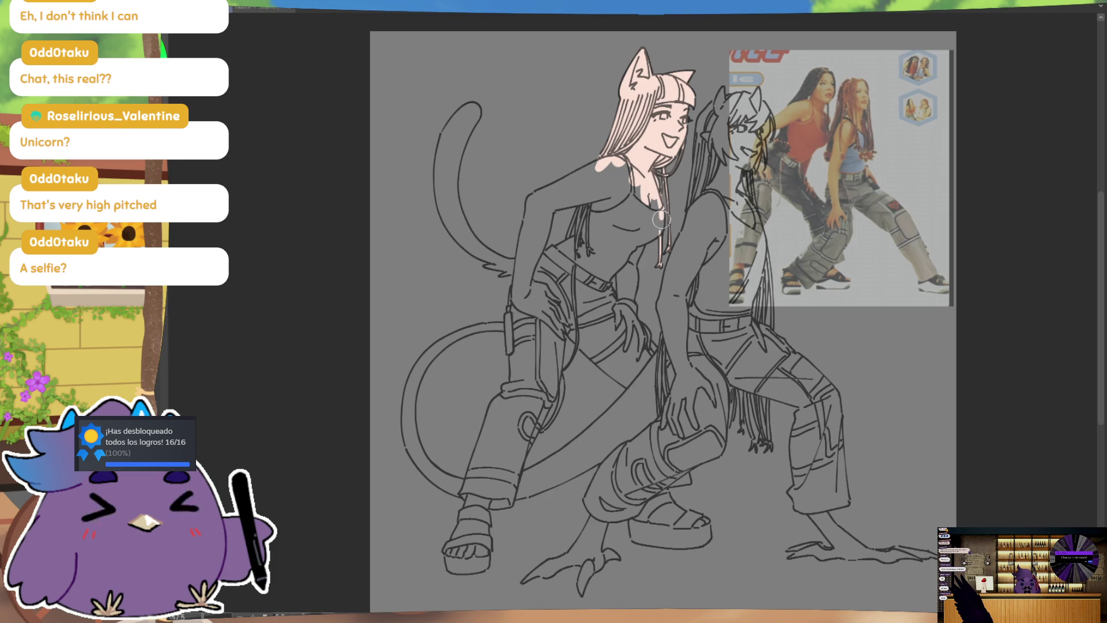
Paint pale pink skin on the cat girl's chest and move down to her foot
mouse_move(652, 234)
mouse_down()
mouse_move(632, 247)
mouse_move(634, 315)
mouse_up()
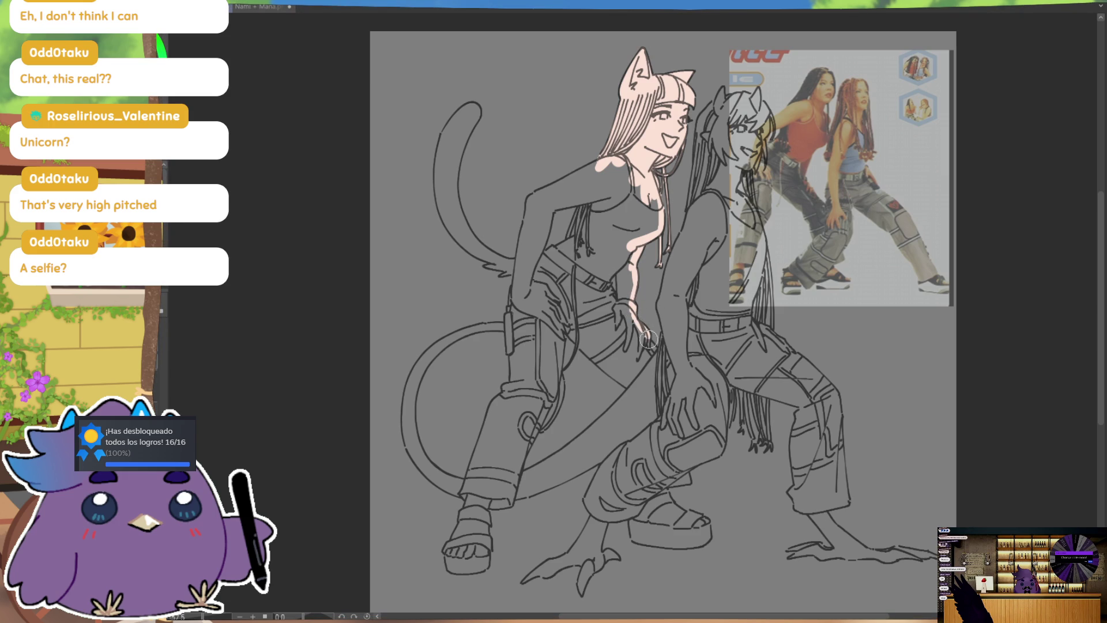
mouse_move(661, 358)
mouse_down()
mouse_move(645, 284)
mouse_move(669, 382)
mouse_move(643, 393)
mouse_move(686, 422)
mouse_move(640, 410)
mouse_move(627, 430)
mouse_move(613, 428)
mouse_move(683, 441)
mouse_move(689, 433)
mouse_up()
scroll(659, 434, up, 2)
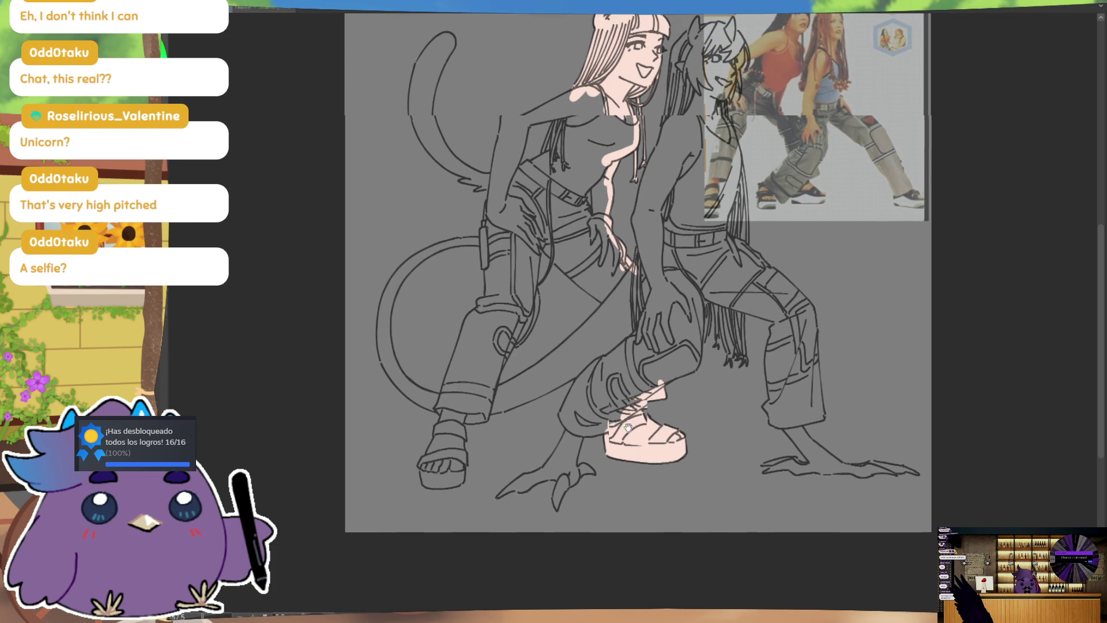
Fill the cat girl's hip, thigh and abdomen above the belt with pale pink
drag(548, 264, 616, 343)
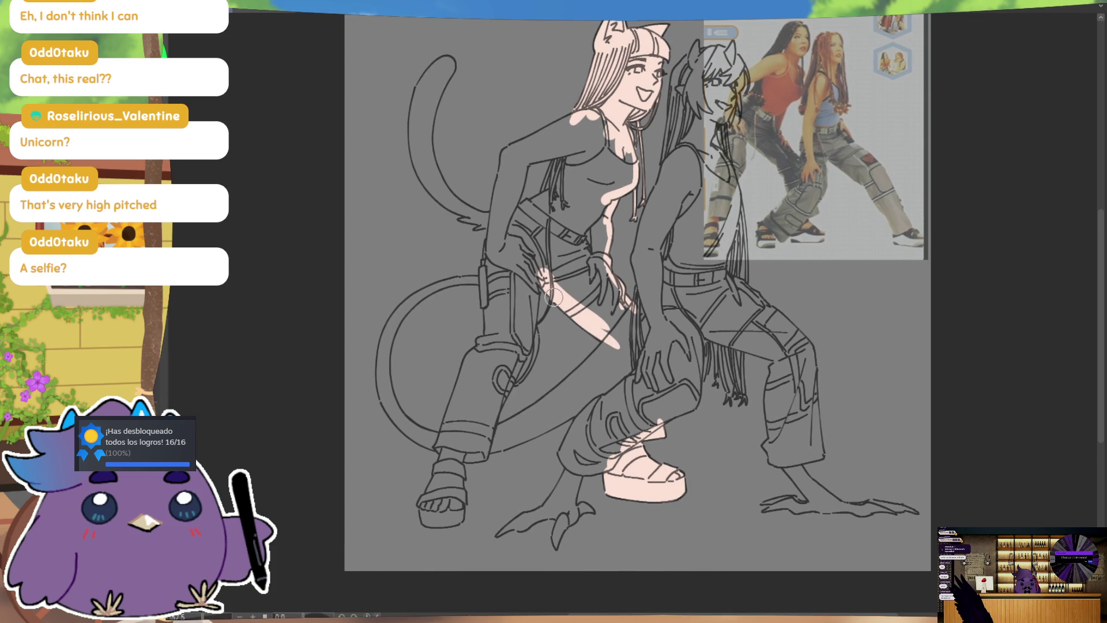
drag(562, 302, 617, 340)
drag(554, 260, 634, 323)
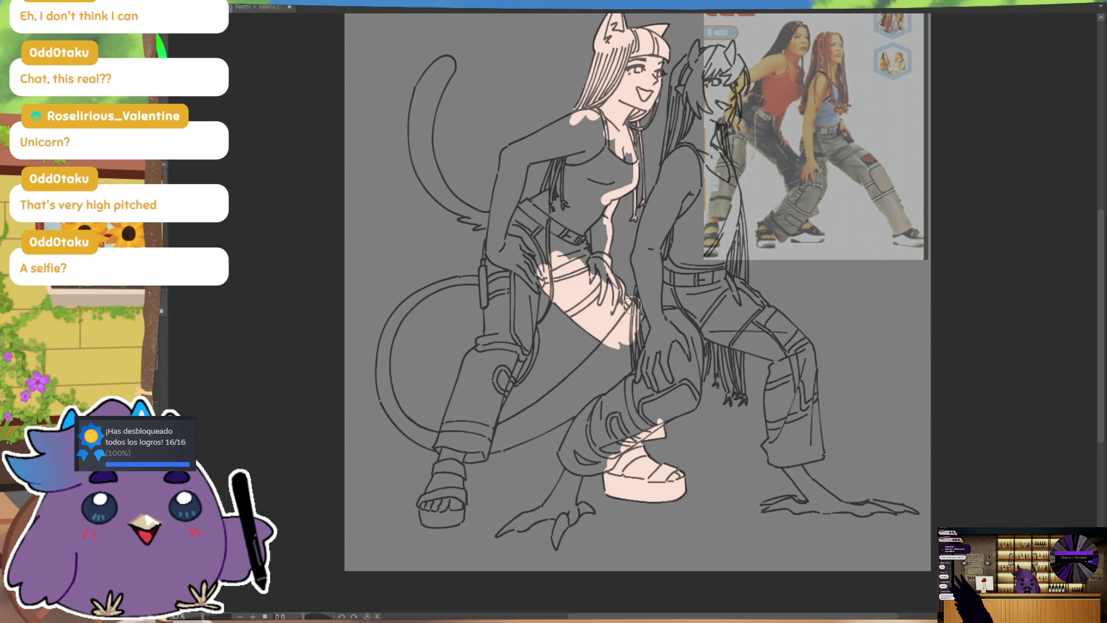
drag(600, 271, 597, 217)
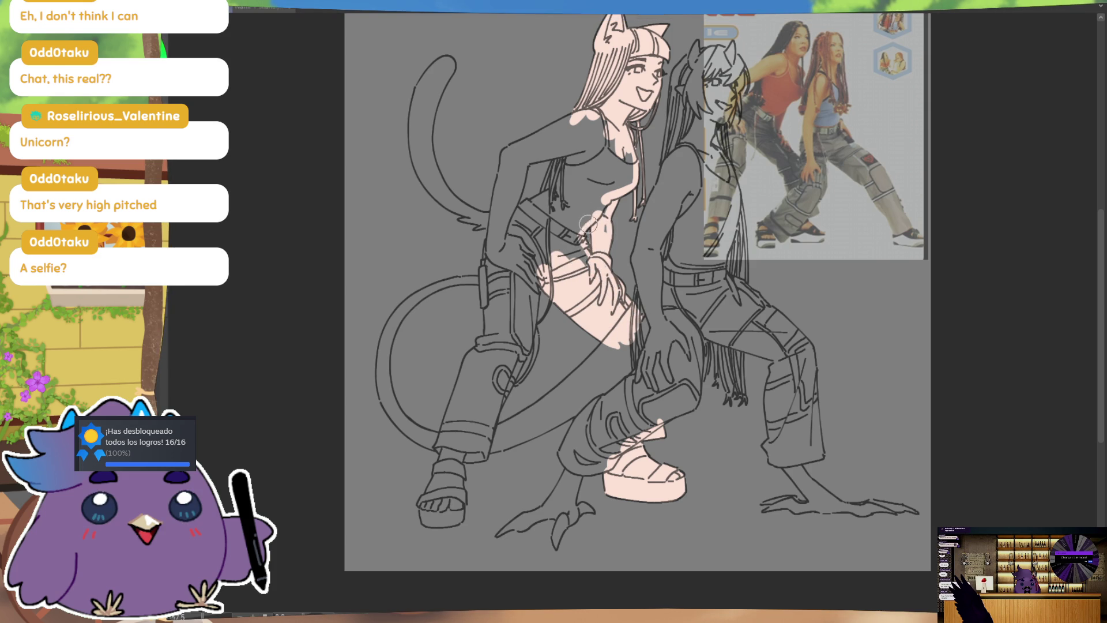
Paint pale pink over her torso, gaps between hair strands, raised arm, forearm and waist
mouse_move(606, 228)
mouse_down()
mouse_move(613, 246)
mouse_move(634, 192)
mouse_move(597, 144)
mouse_move(619, 175)
mouse_move(585, 234)
mouse_move(583, 153)
mouse_move(568, 252)
mouse_move(574, 199)
mouse_up()
drag(577, 277, 578, 153)
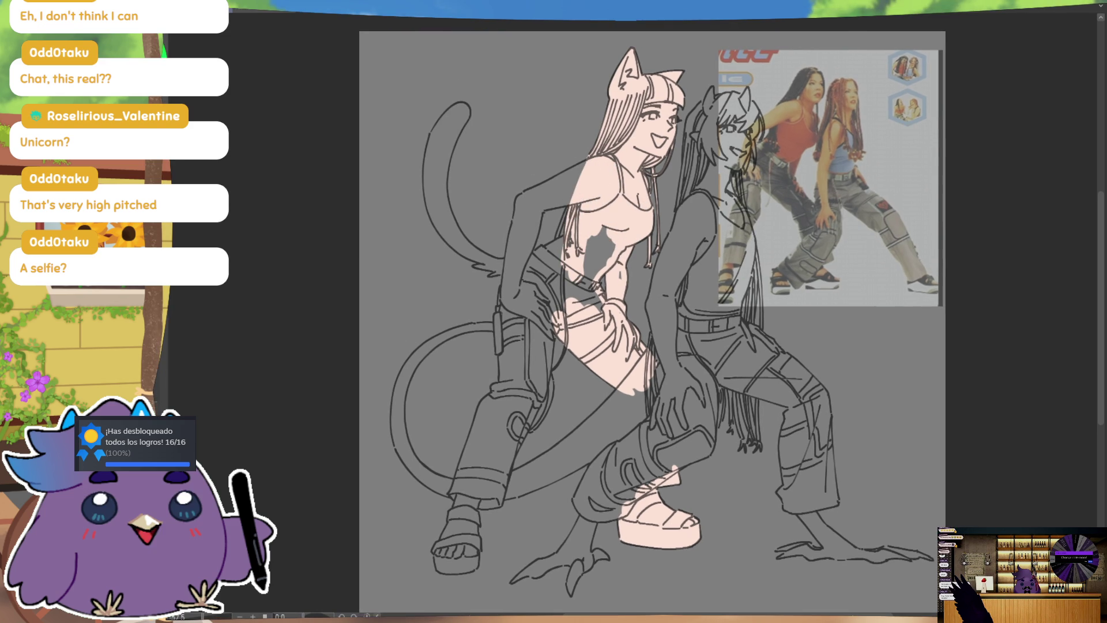
drag(566, 249, 560, 203)
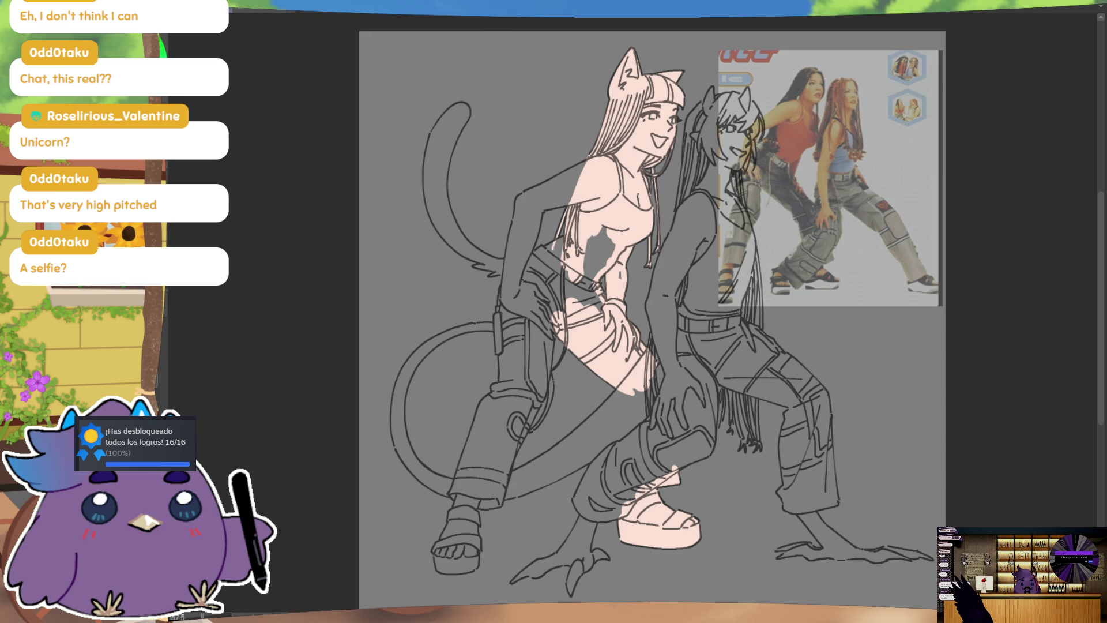
mouse_move(585, 196)
mouse_down()
mouse_move(532, 191)
mouse_move(511, 259)
mouse_up()
mouse_move(519, 208)
mouse_down()
mouse_move(507, 305)
mouse_move(517, 277)
mouse_up()
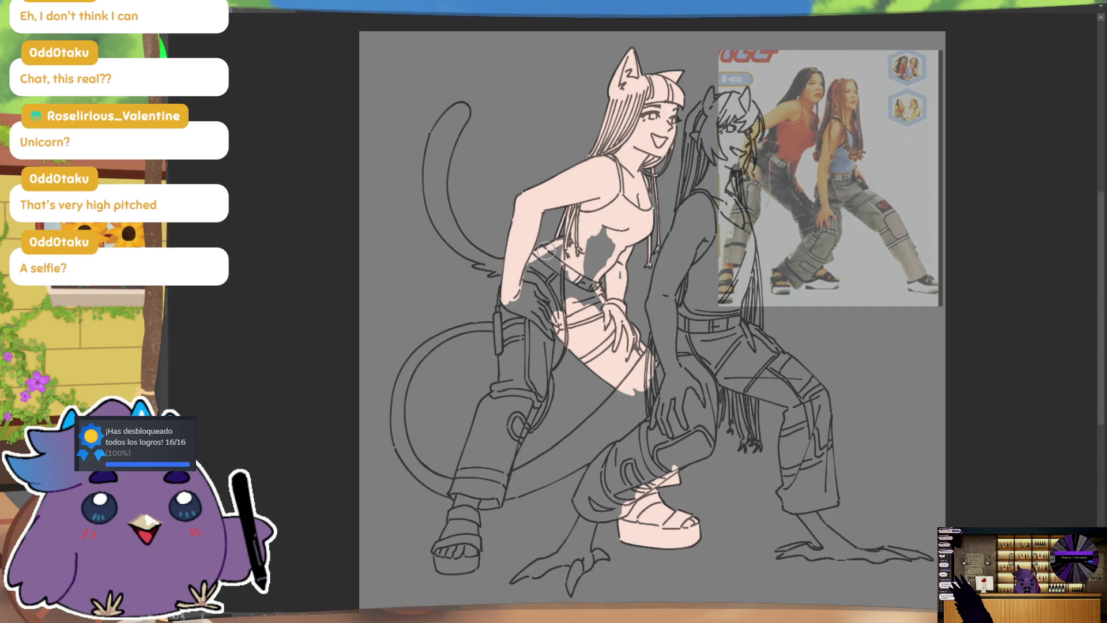
mouse_move(545, 248)
mouse_down()
mouse_move(536, 291)
mouse_move(551, 306)
mouse_move(600, 297)
mouse_move(606, 245)
mouse_up()
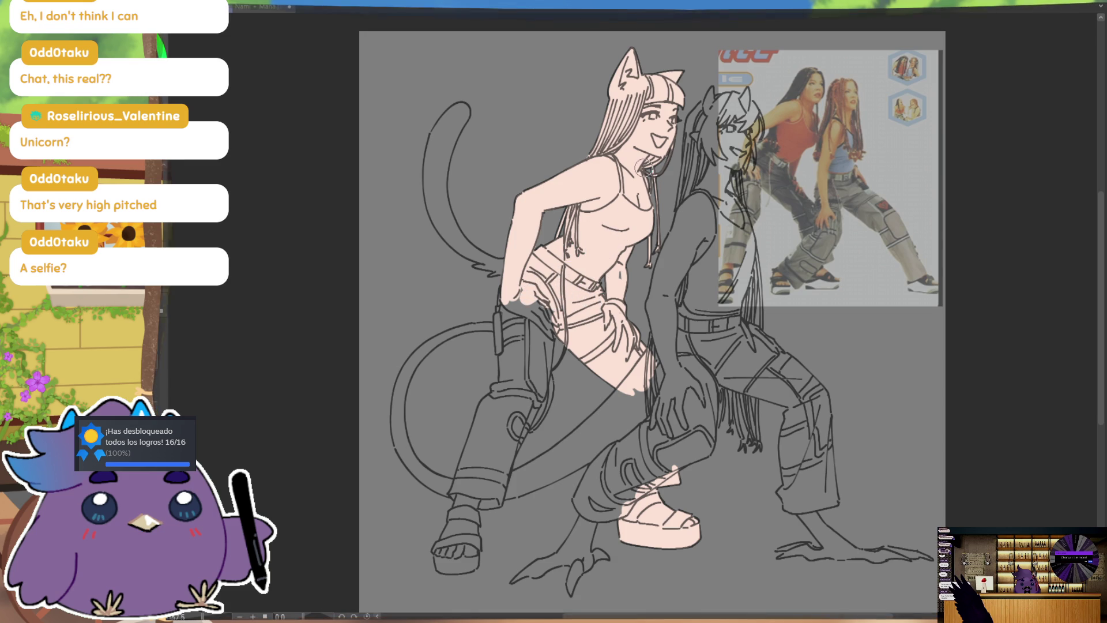
Brush pale pink over the front leg's thigh, hip, knee and lower leg
drag(657, 285, 659, 270)
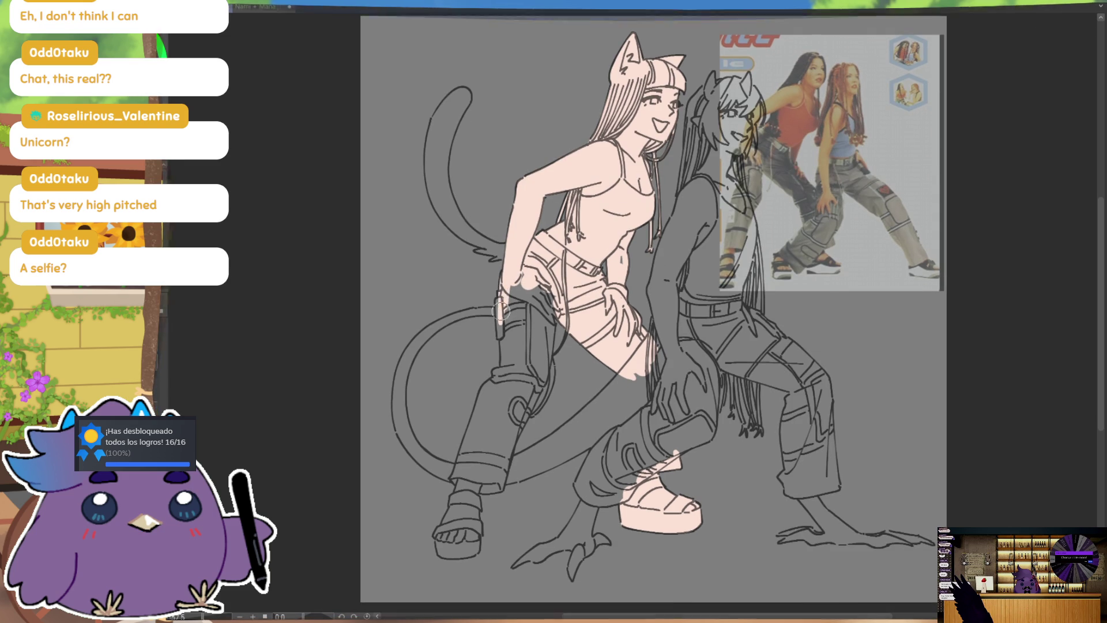
drag(500, 323, 540, 347)
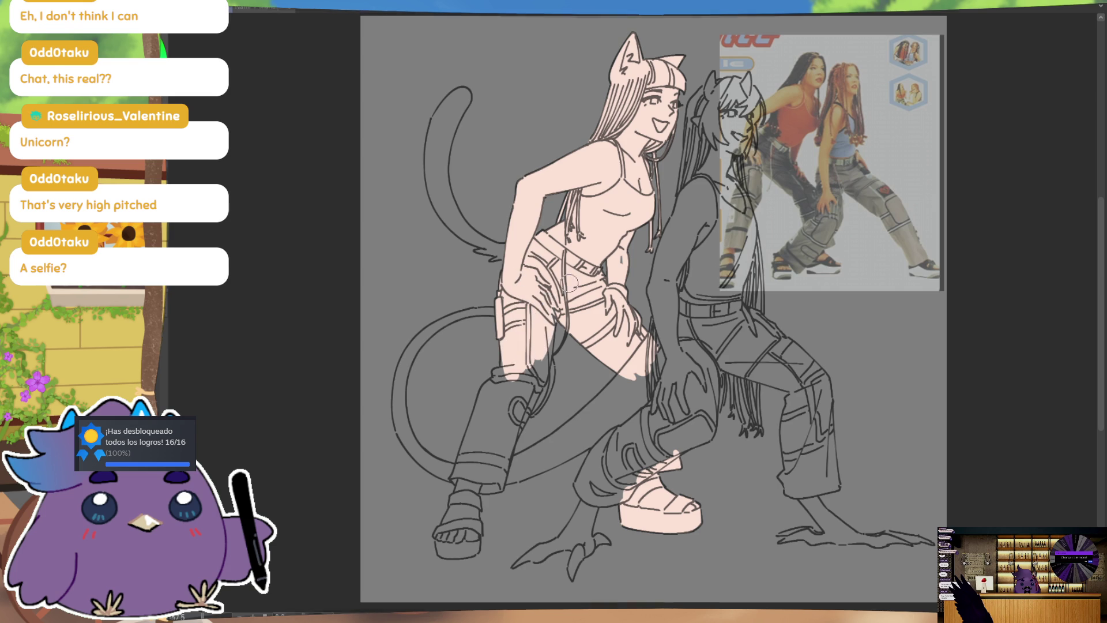
mouse_move(547, 349)
mouse_down()
mouse_move(491, 492)
mouse_move(503, 456)
mouse_move(502, 375)
mouse_up()
drag(467, 482, 495, 372)
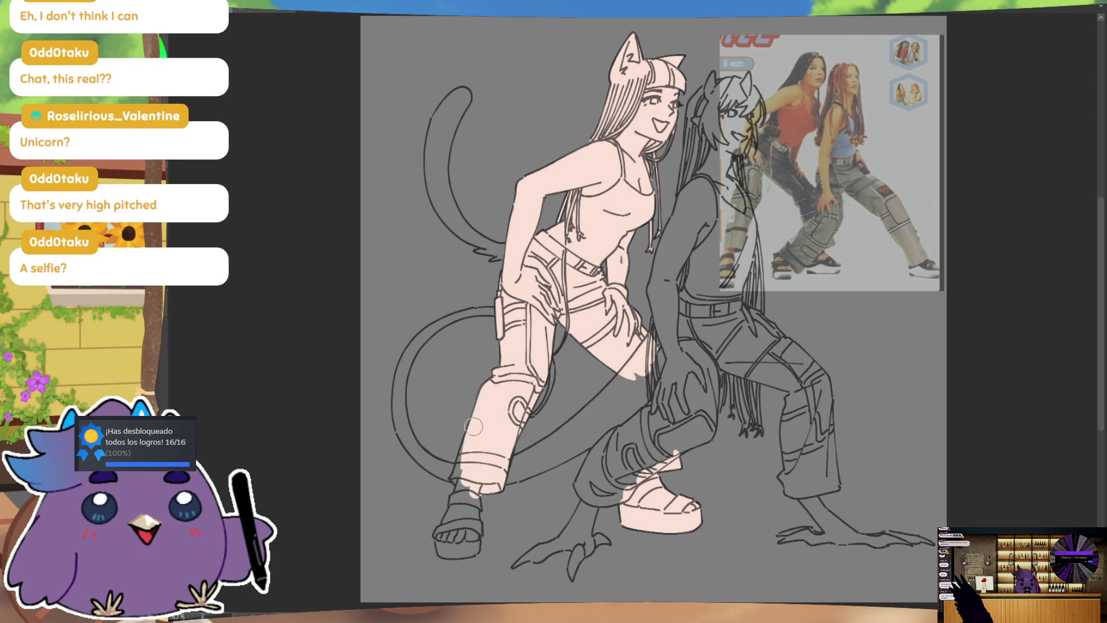
Fill the grey gap near the knee and the toes inside the sandal pale pink
drag(491, 386, 470, 502)
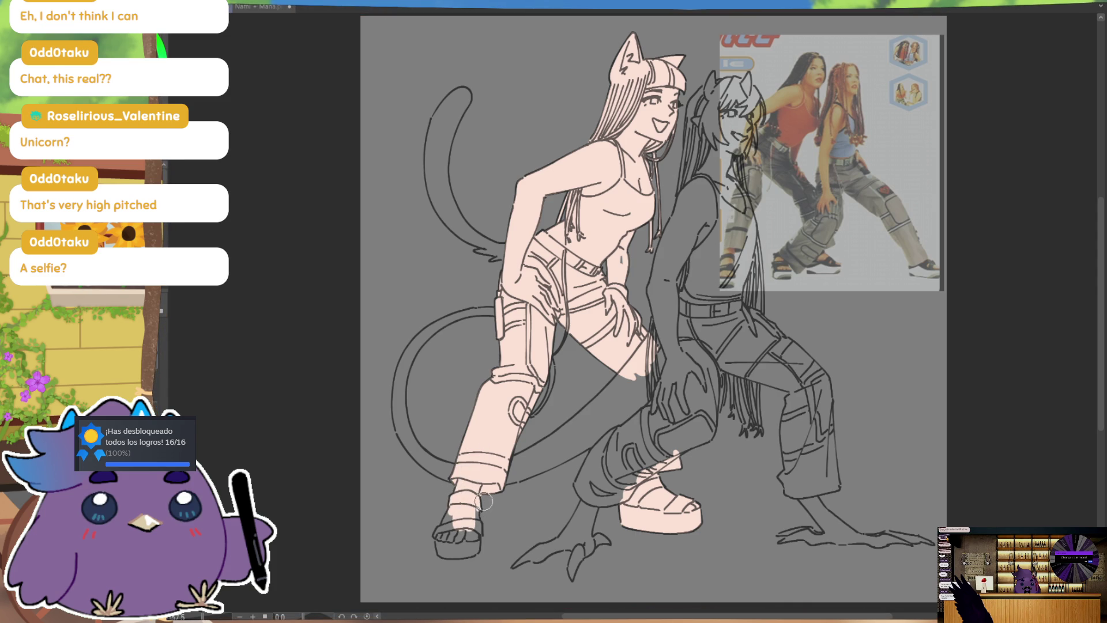
mouse_move(477, 536)
mouse_down()
mouse_move(477, 510)
mouse_move(456, 554)
mouse_up()
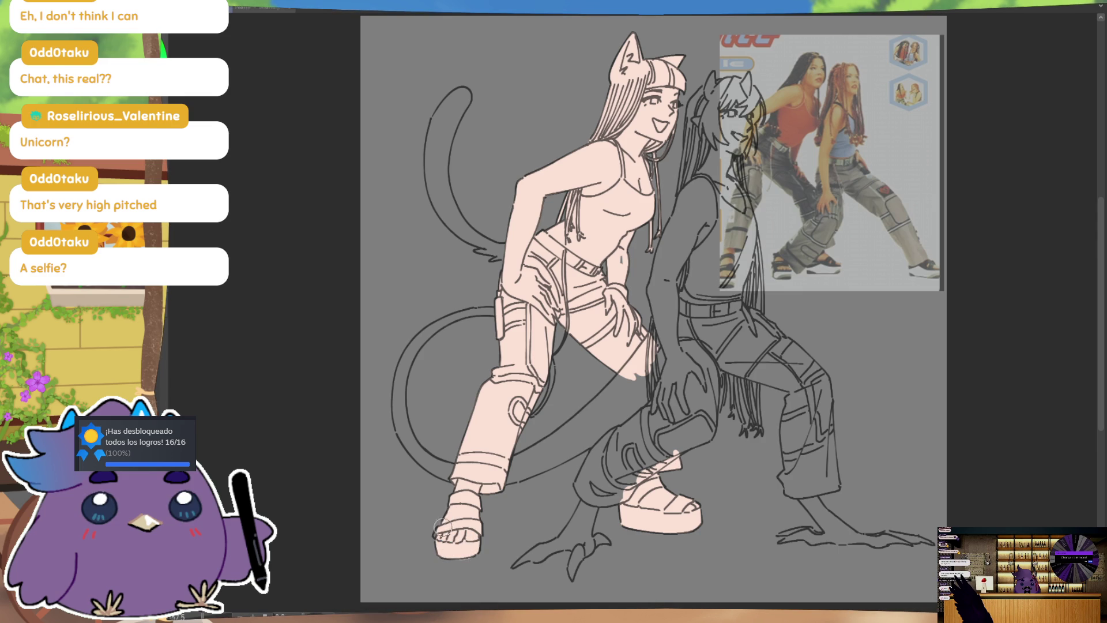
drag(436, 532, 476, 552)
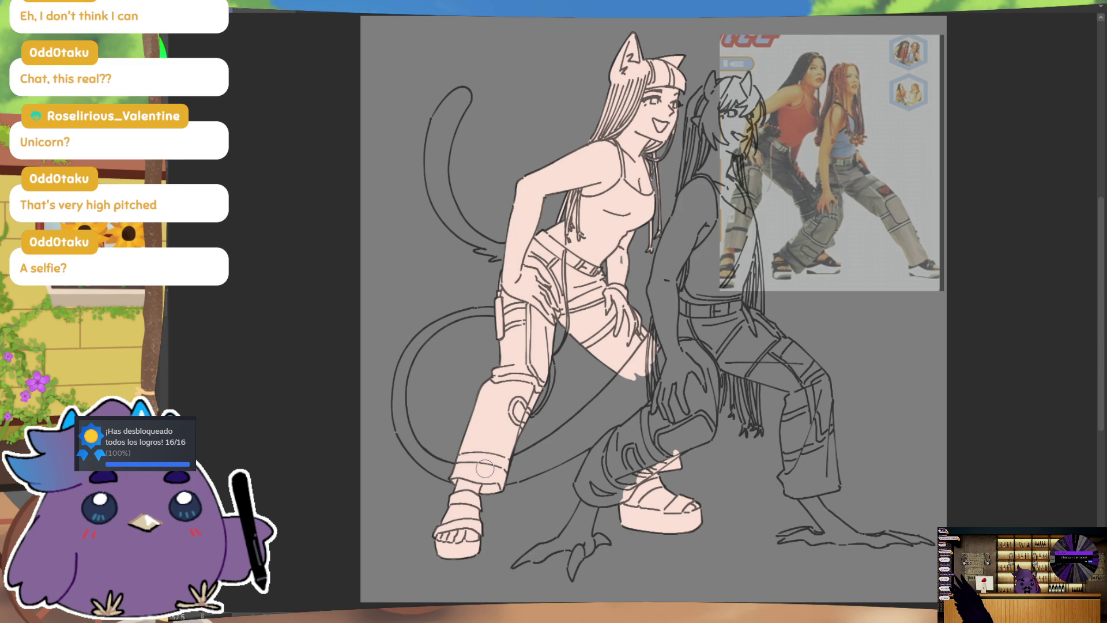
drag(790, 251, 776, 306)
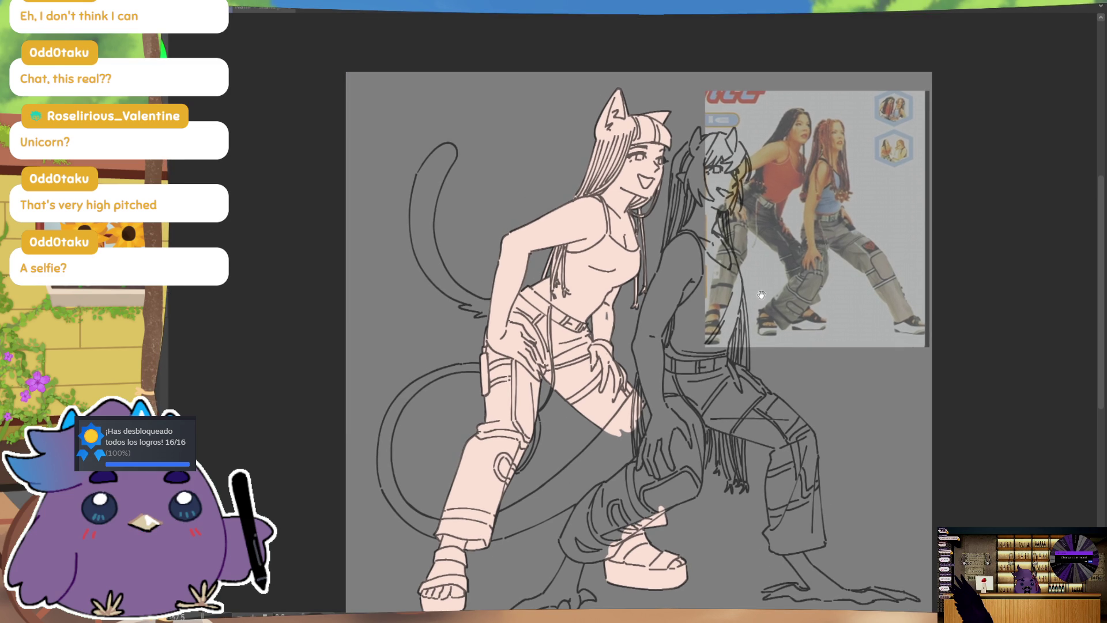
Fill the upper cat tail and its left-edge gaps pale pink, then blush the cheek pink
drag(444, 152, 417, 222)
mouse_move(453, 150)
mouse_down()
mouse_move(425, 231)
mouse_move(450, 285)
mouse_move(496, 304)
mouse_up()
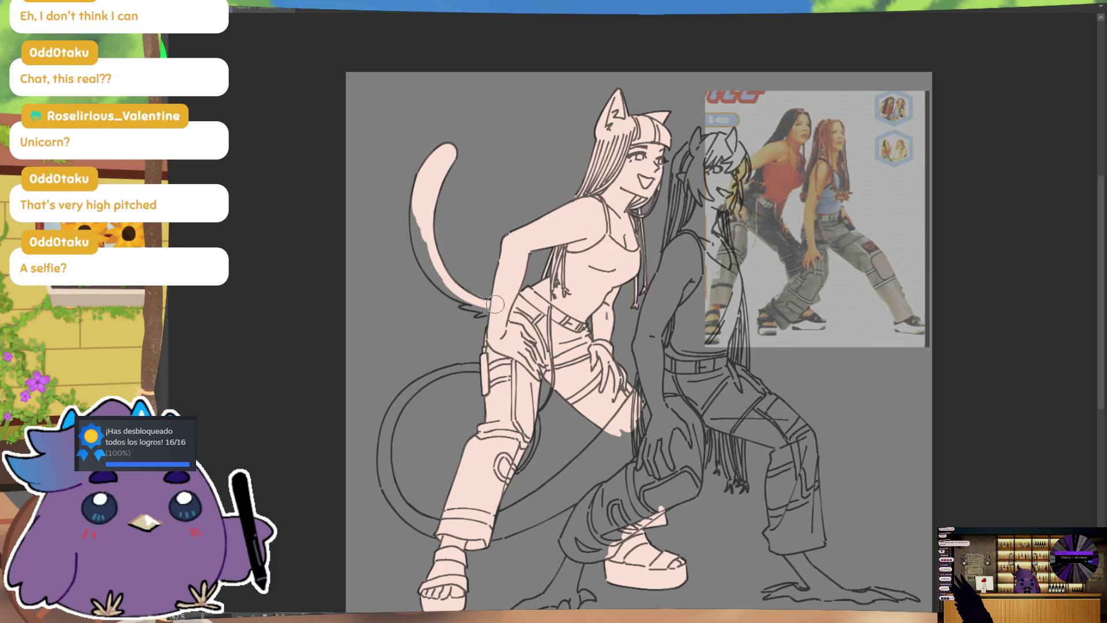
mouse_move(474, 302)
mouse_down()
mouse_move(424, 254)
mouse_move(416, 173)
mouse_move(426, 276)
mouse_up()
drag(415, 179, 427, 270)
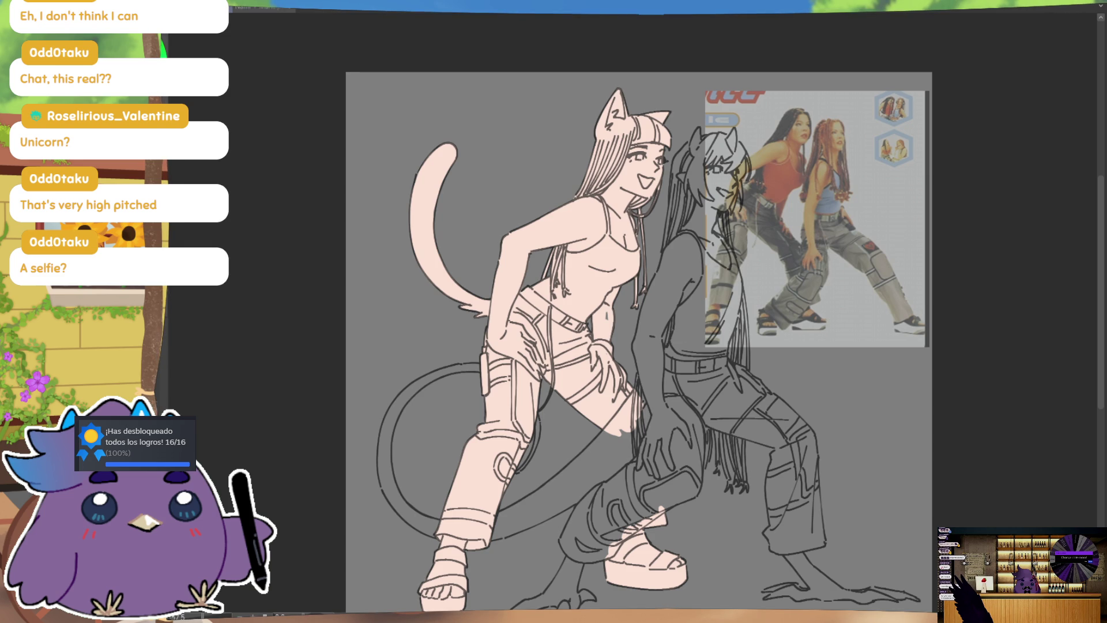
drag(625, 170, 640, 173)
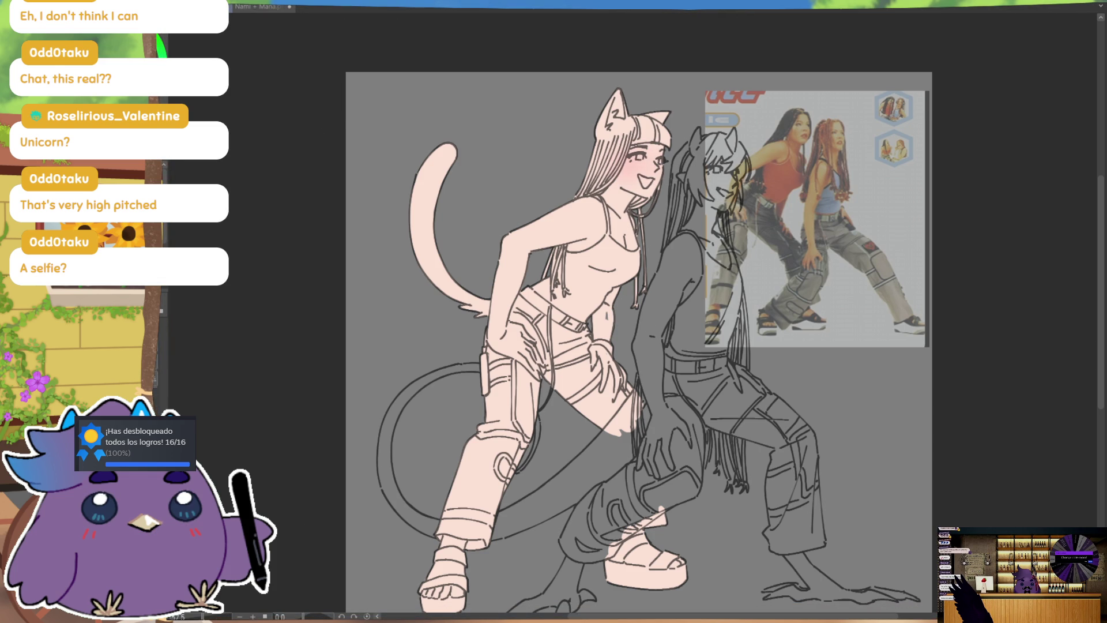
Tint the mouth red, undoing the overfilled version, and shade the inner cat ear darker pink
drag(640, 177, 648, 188)
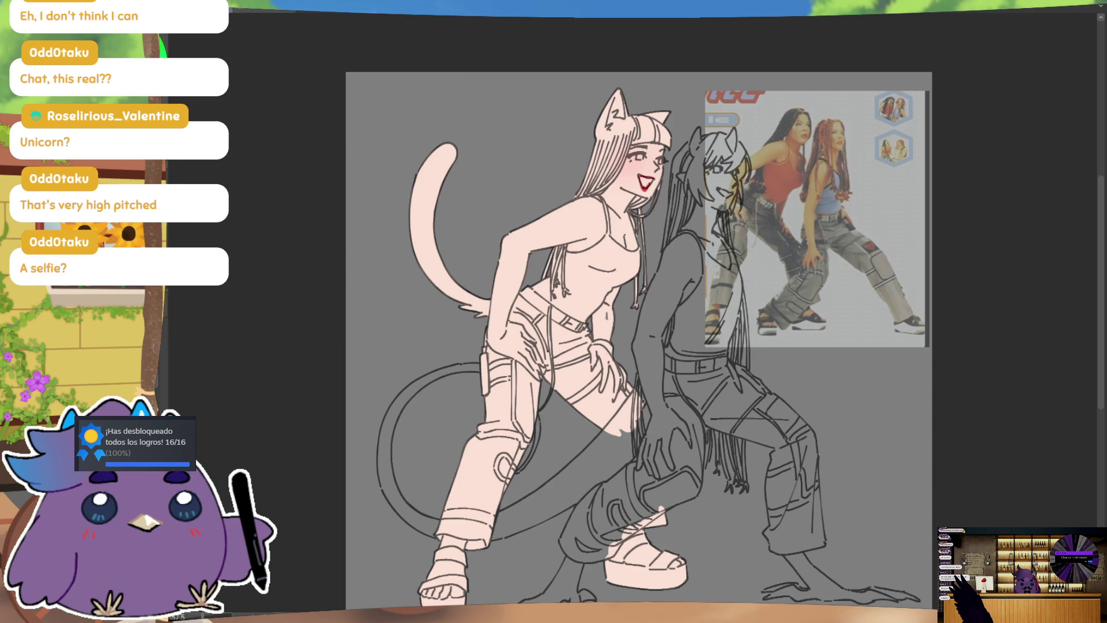
key(ctrl+z)
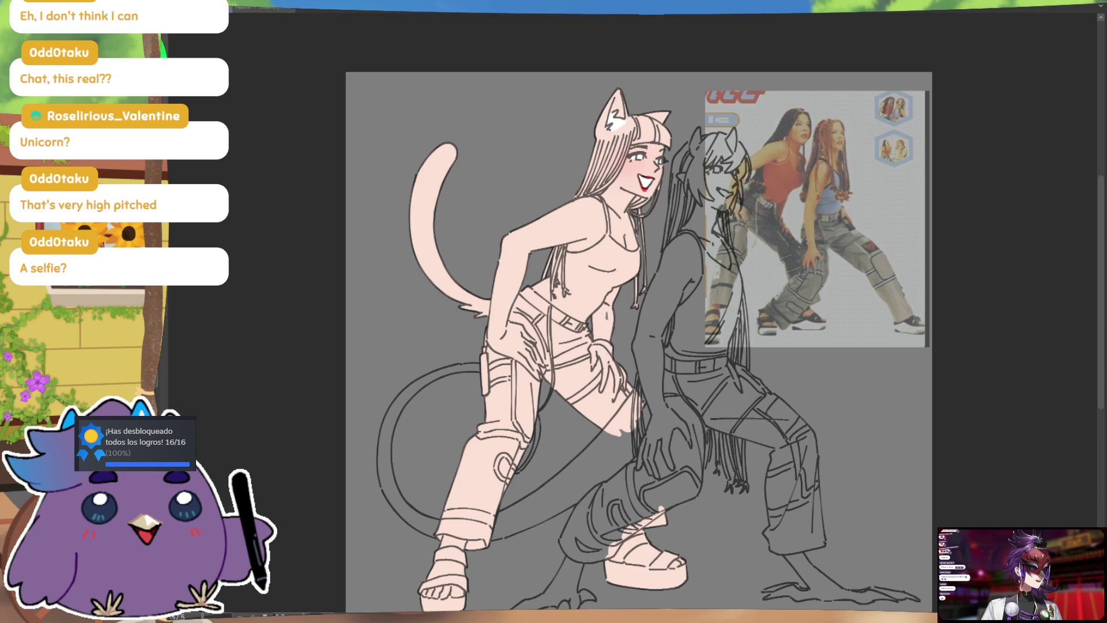
key(ctrl)
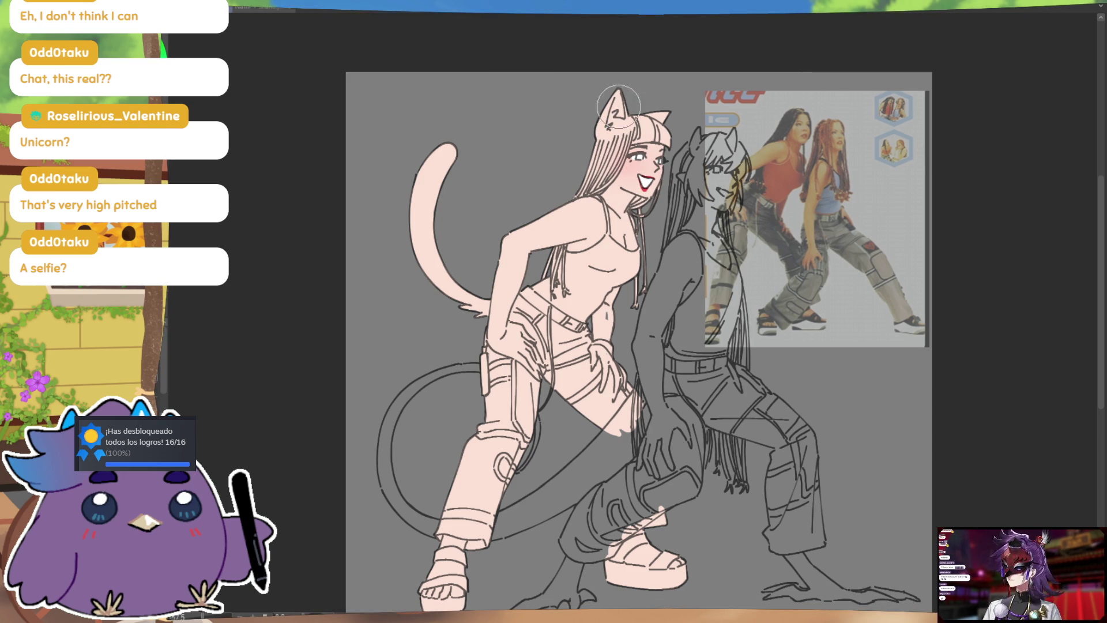
drag(622, 106, 630, 115)
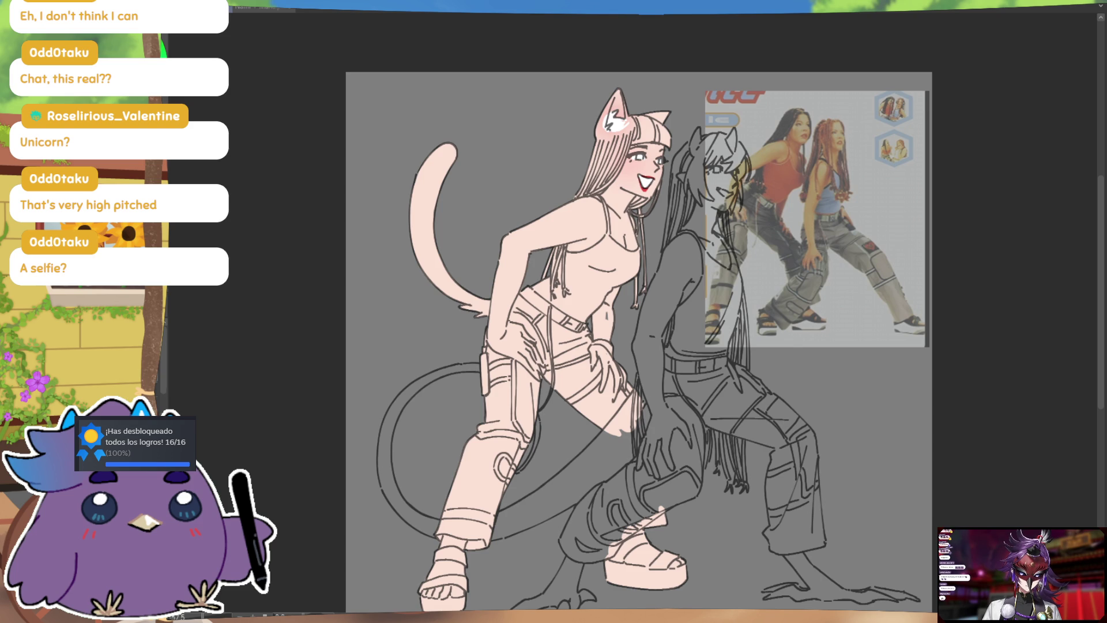
Soft-shade the thigh, the bottom of the front foot and the sandal platform pink
mouse_move(579, 370)
mouse_down()
mouse_move(628, 395)
mouse_move(666, 311)
mouse_up()
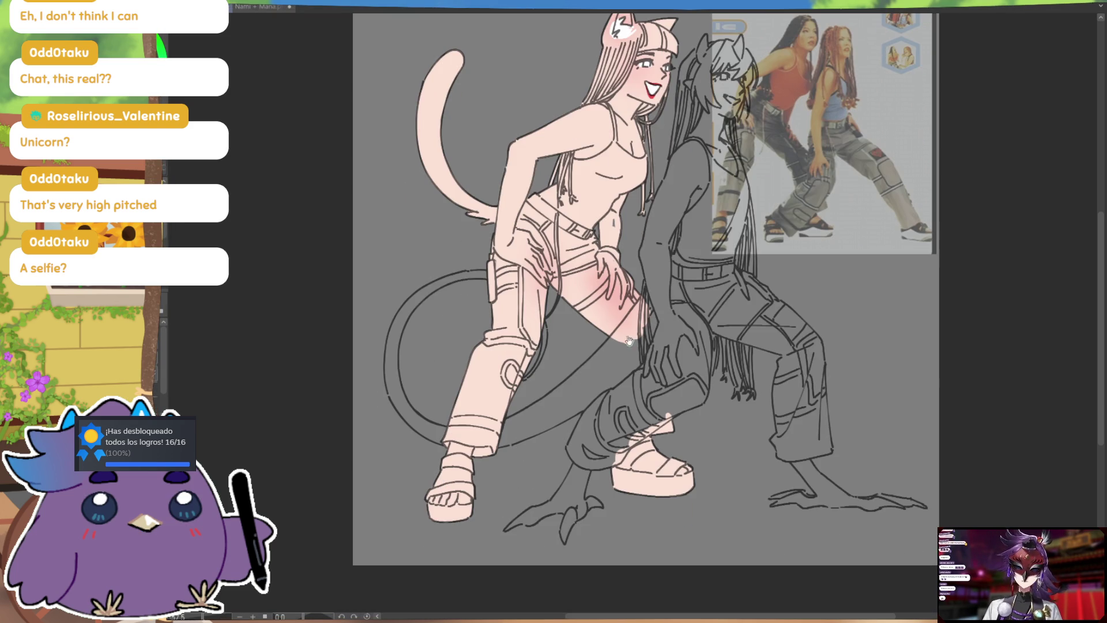
drag(433, 507, 464, 510)
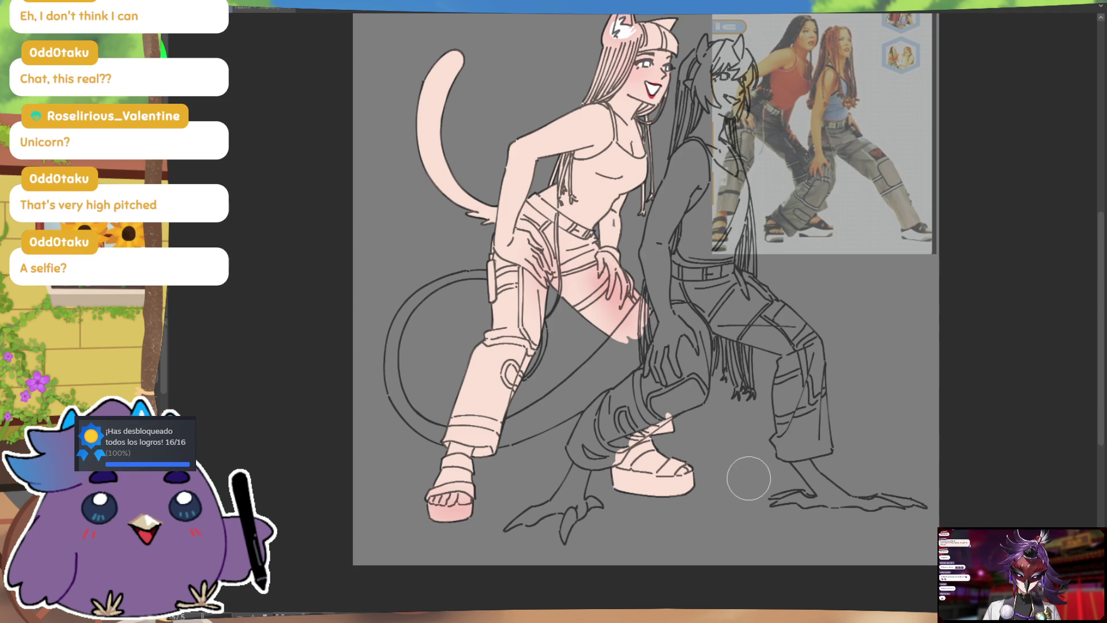
drag(653, 473, 697, 472)
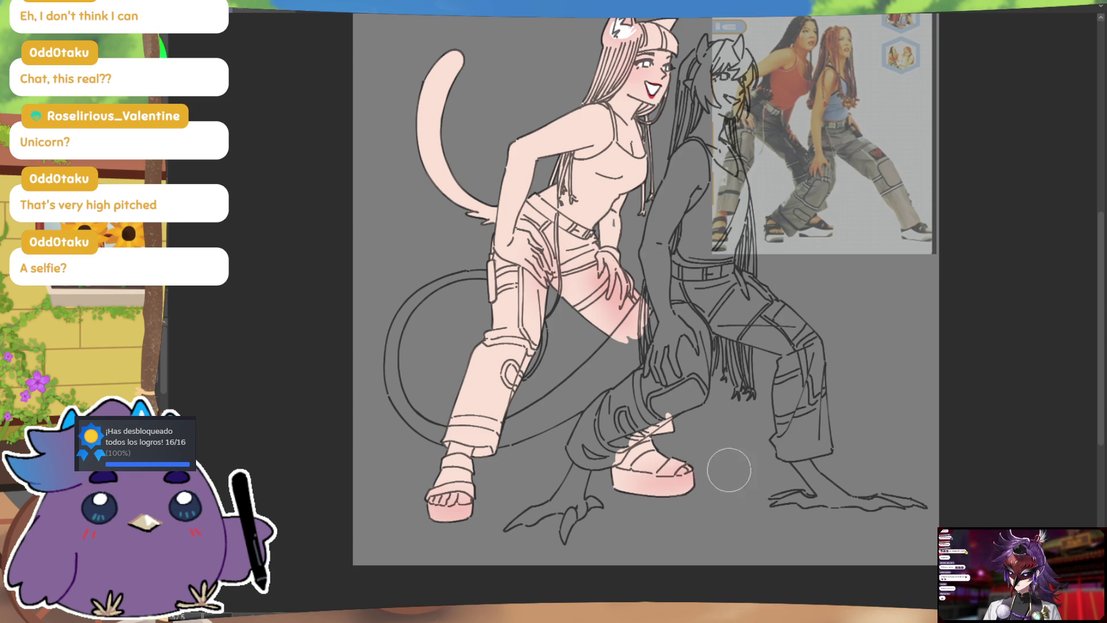
Add soft pink shading to the torso below the chest
scroll(697, 426, up, 3)
scroll(696, 425, right, 2)
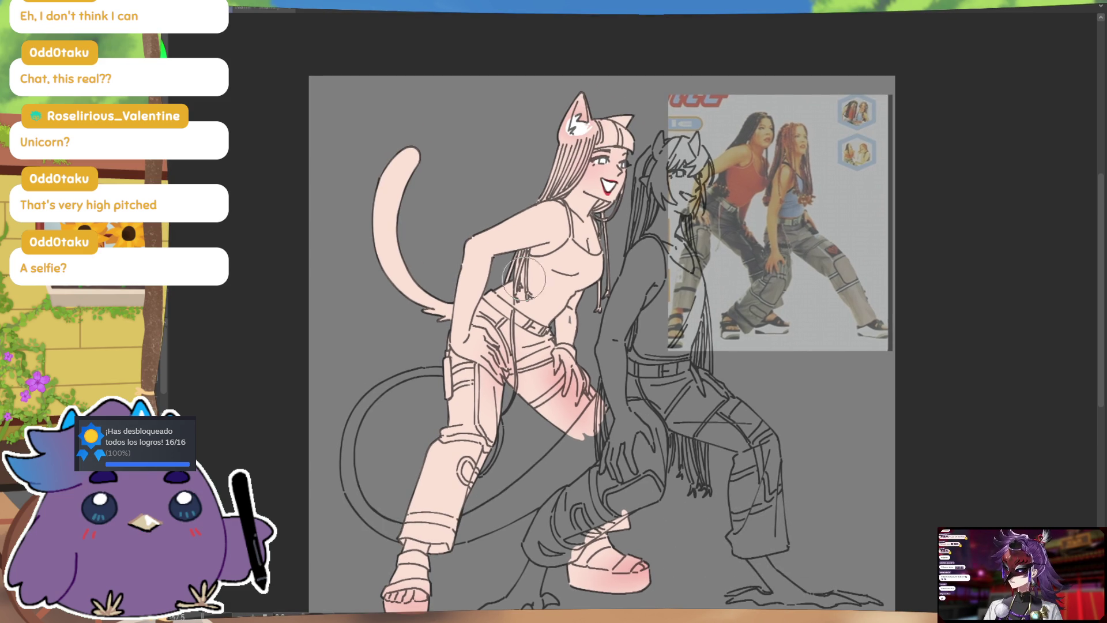
drag(571, 248, 603, 278)
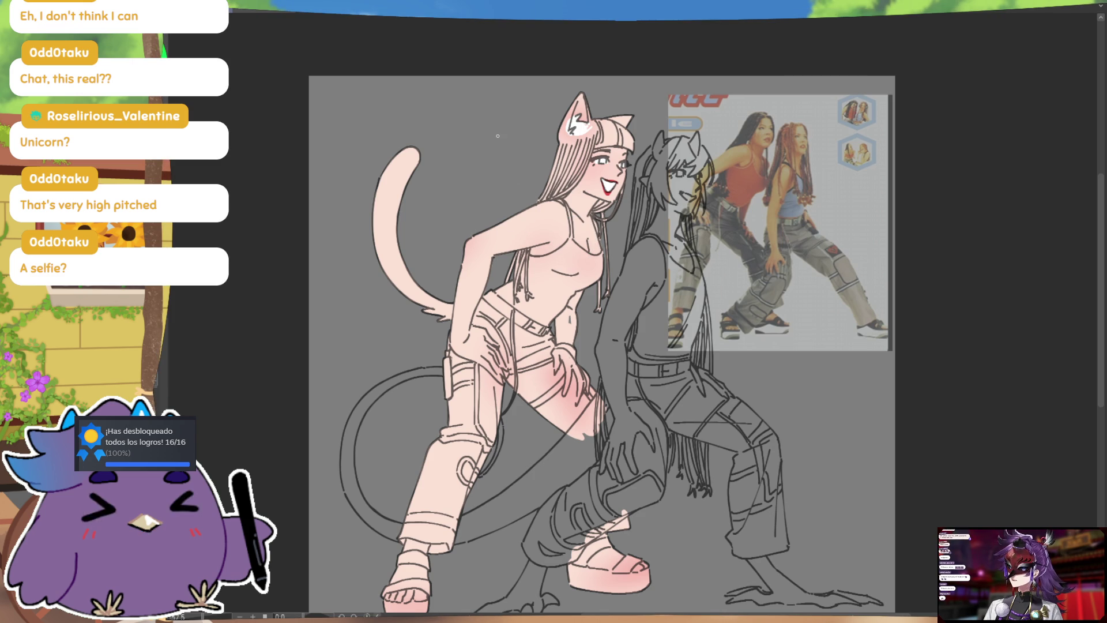
key(ctrl+Tab)
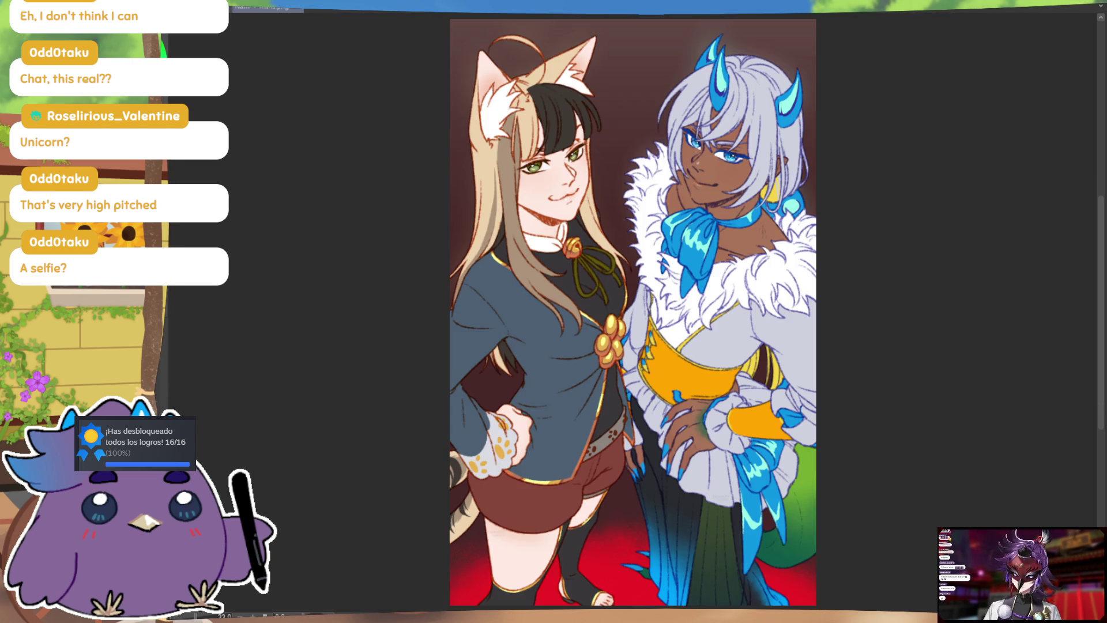
Compare with the reference, then paint the ear edge and a band across the ear base black
key(ctrl+Tab)
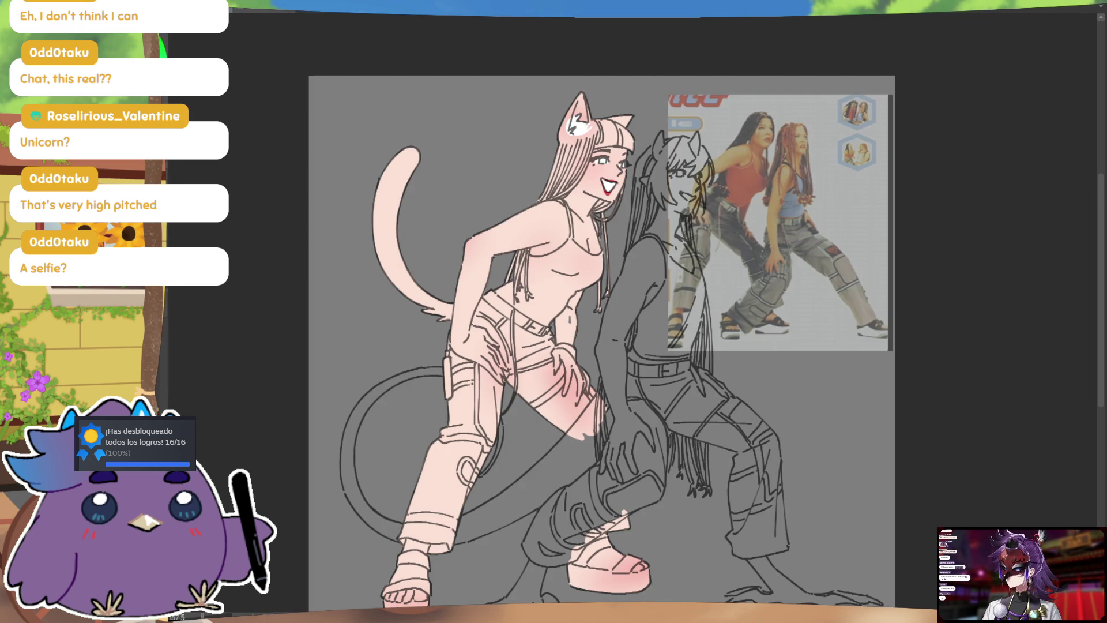
key(ctrl+Tab)
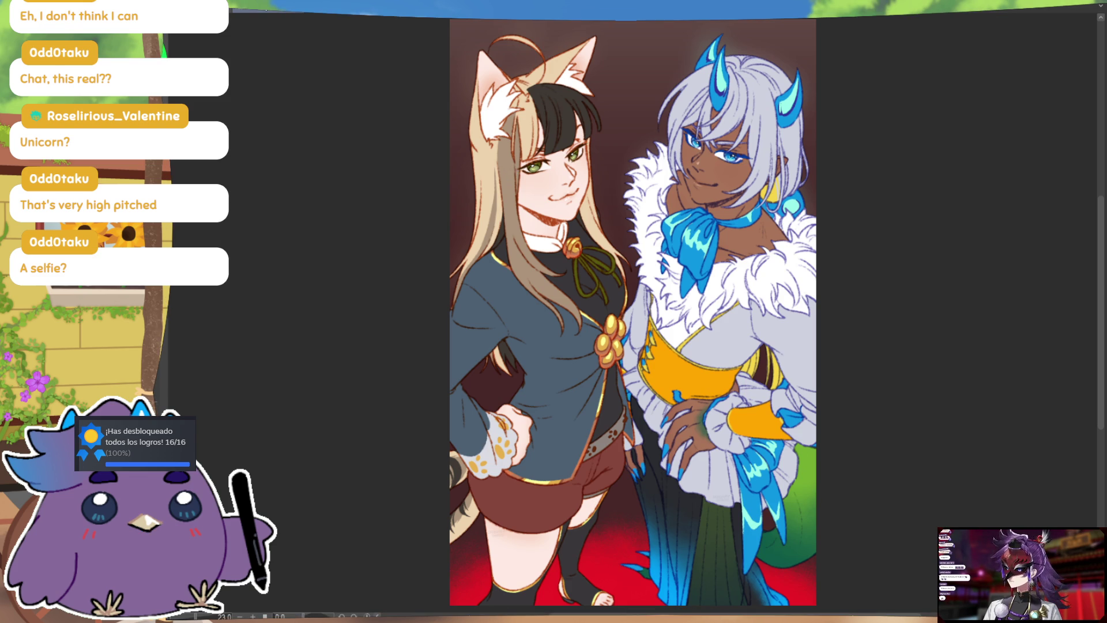
key(ctrl+Tab)
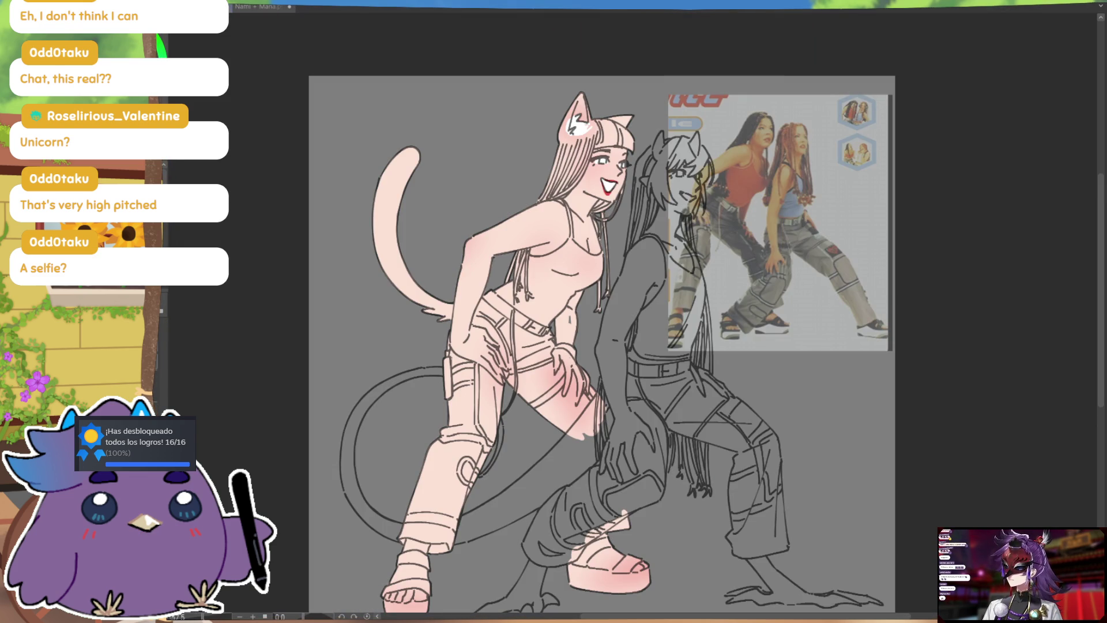
mouse_move(559, 149)
mouse_down()
mouse_move(571, 99)
mouse_move(563, 140)
mouse_up()
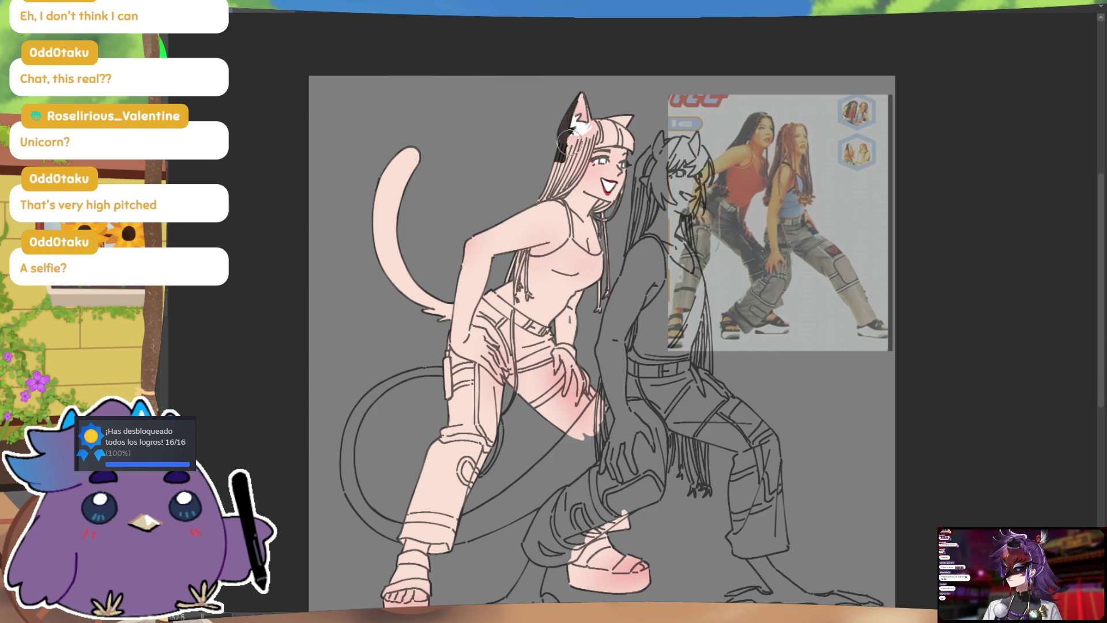
mouse_move(602, 125)
mouse_down()
mouse_move(577, 134)
mouse_move(594, 121)
mouse_move(626, 141)
mouse_up()
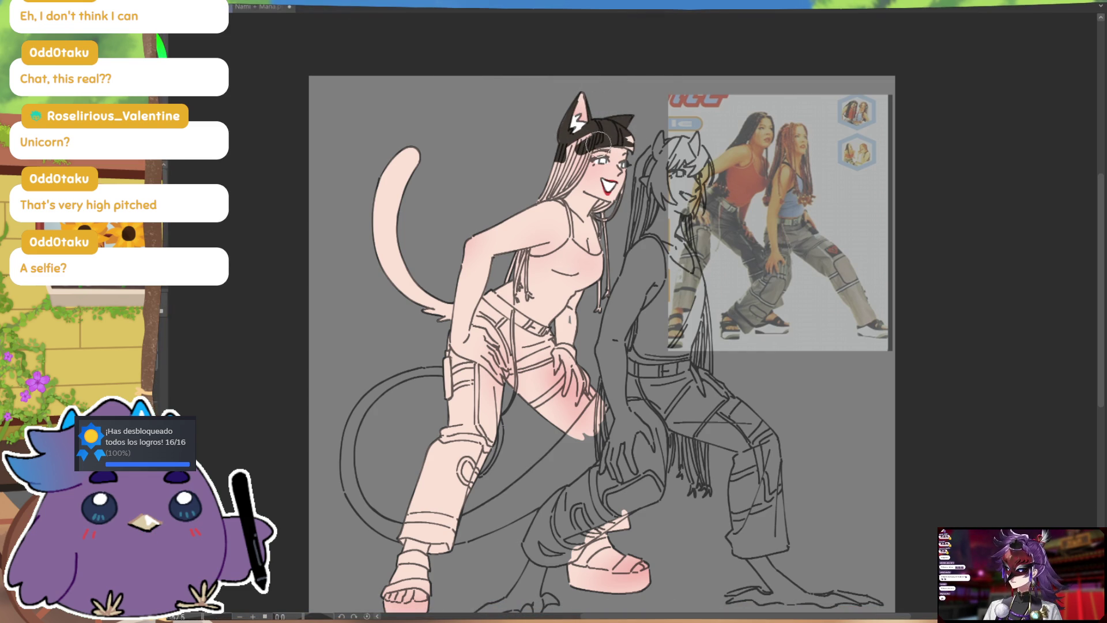
drag(625, 132, 629, 136)
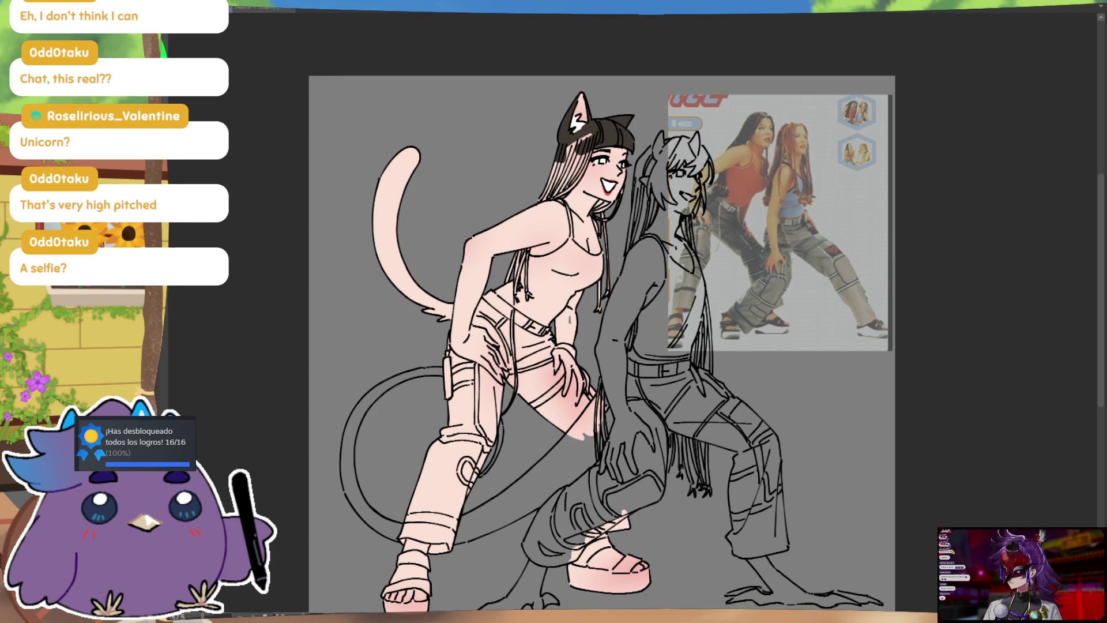
Fill the hair beside the ear, the strands left of the face and her side black
click(594, 132)
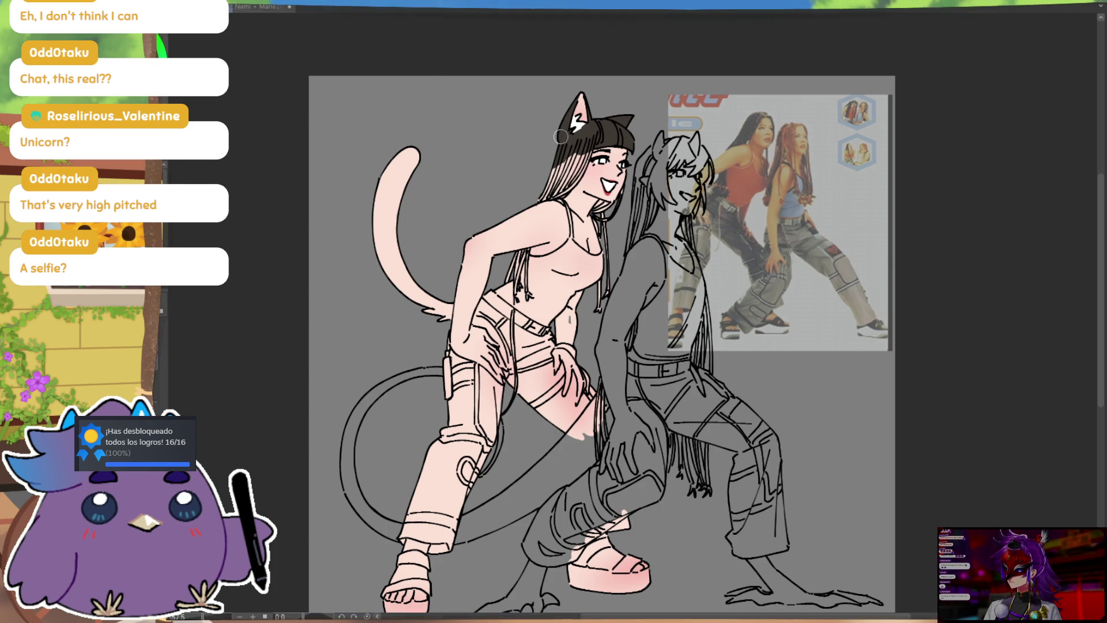
drag(568, 185, 591, 142)
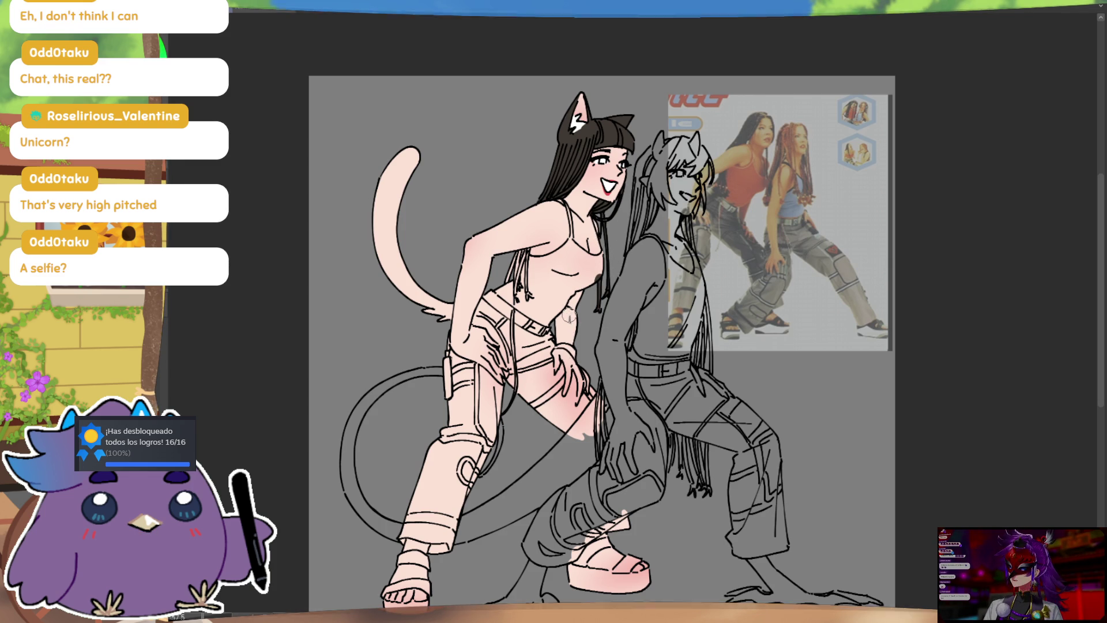
mouse_move(519, 274)
mouse_down()
mouse_move(516, 291)
mouse_move(523, 282)
mouse_up()
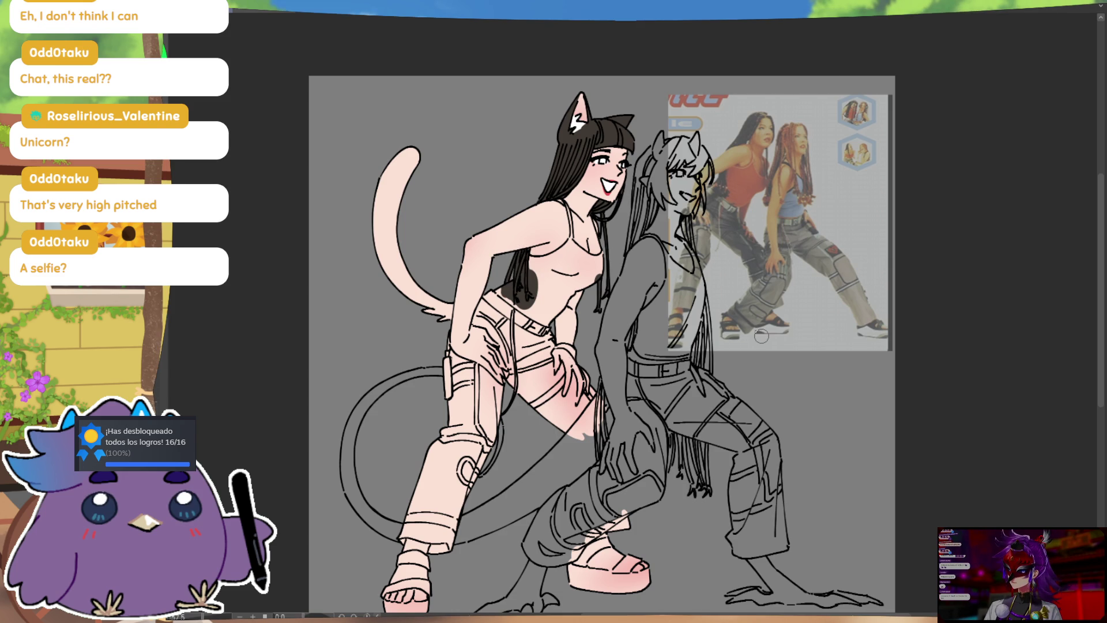
Paint the base of the tail dark brown and add a blonde streak to the bangs
drag(774, 341, 772, 349)
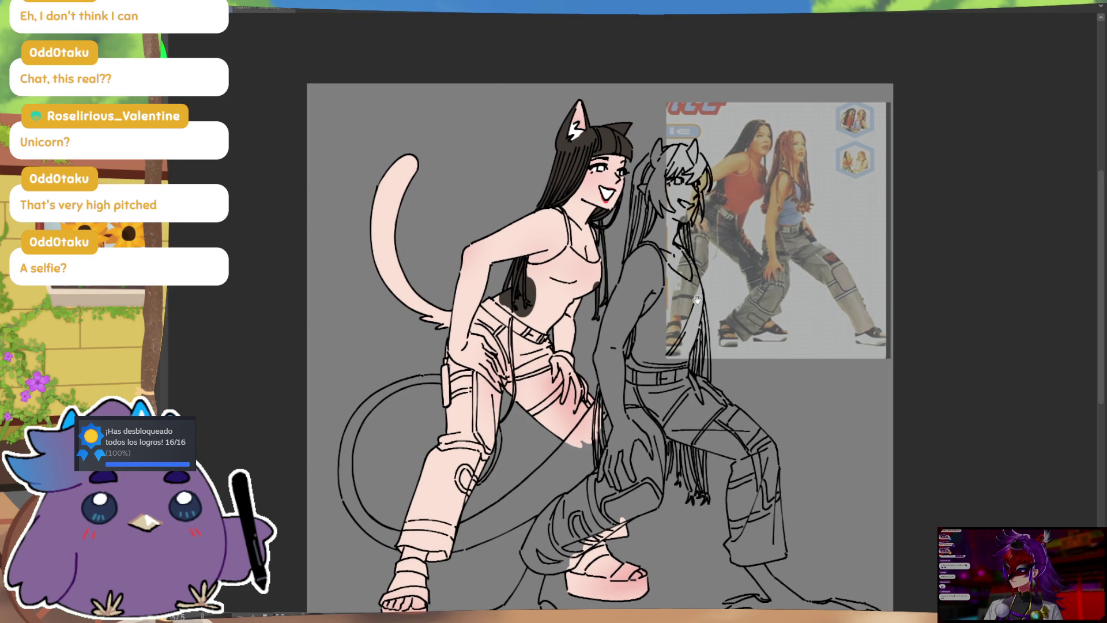
mouse_move(448, 311)
mouse_down()
mouse_move(445, 335)
mouse_move(381, 248)
mouse_move(406, 156)
mouse_up()
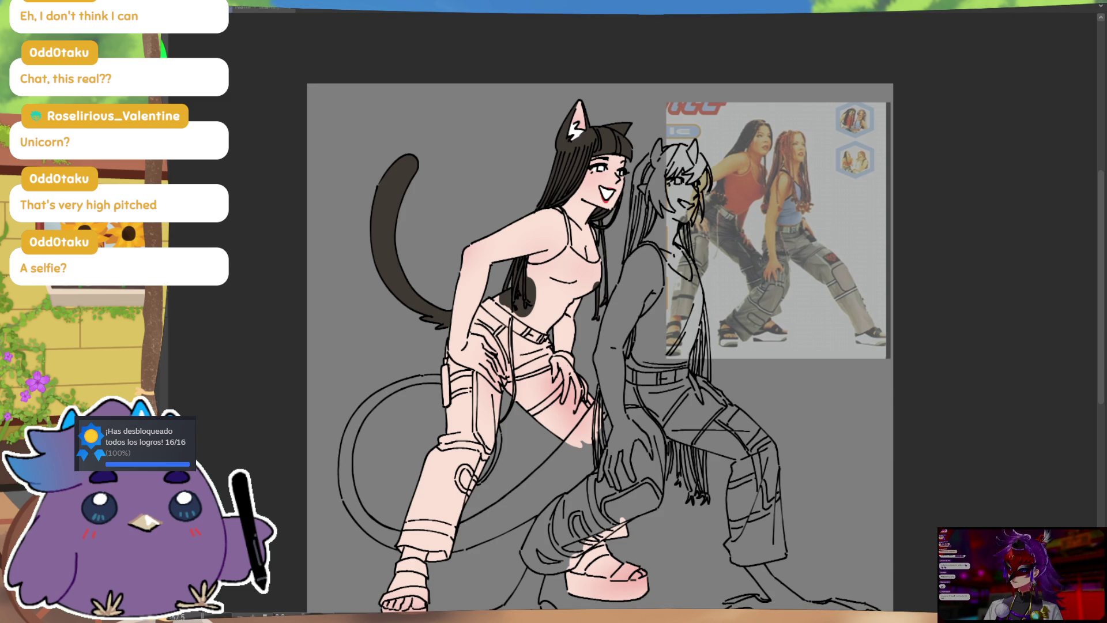
click(272, 10)
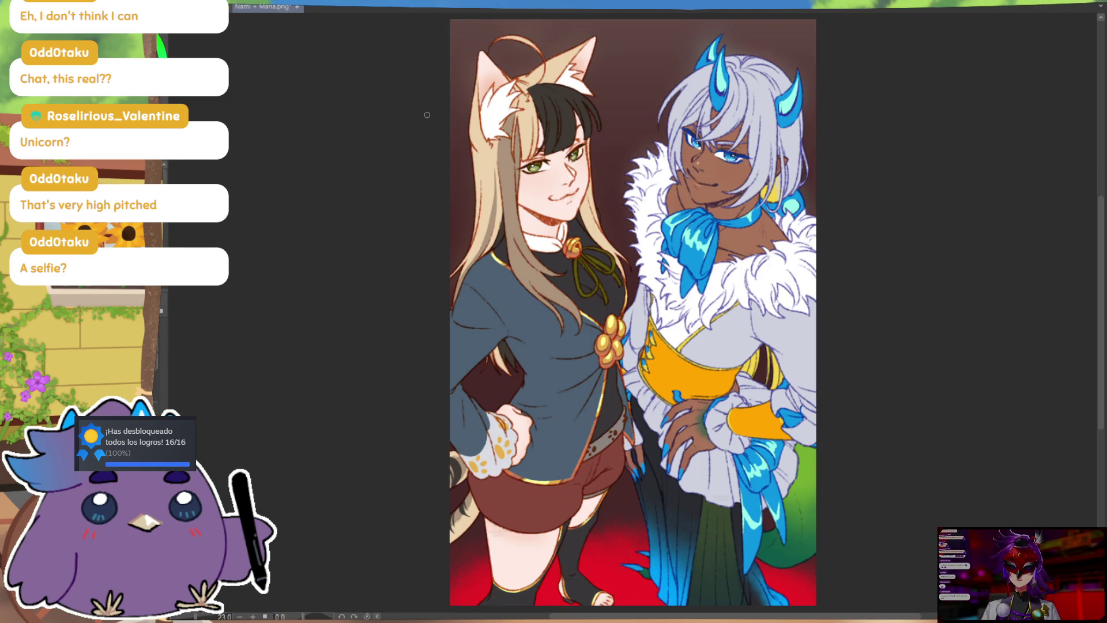
click(229, 17)
mouse_move(594, 117)
mouse_down()
mouse_move(596, 133)
mouse_move(560, 120)
mouse_move(564, 168)
mouse_up()
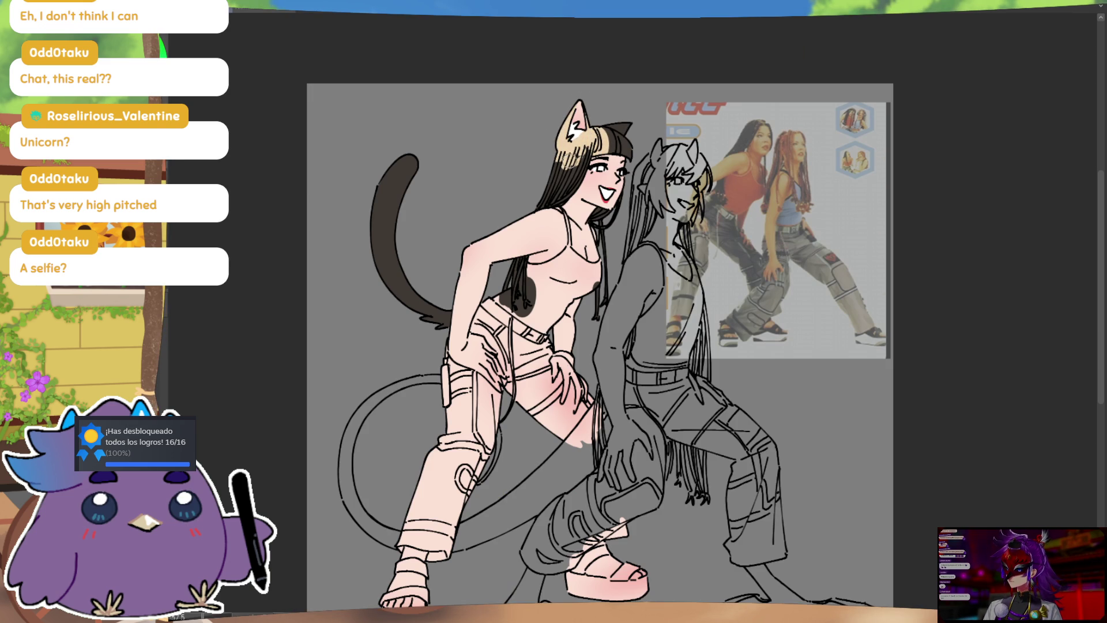
Paint the cat ear and the left hair strands beige blonde
mouse_move(616, 122)
mouse_down()
mouse_move(633, 124)
mouse_move(551, 199)
mouse_up()
drag(579, 147, 531, 208)
mouse_move(513, 259)
mouse_down()
mouse_move(525, 313)
mouse_move(532, 283)
mouse_up()
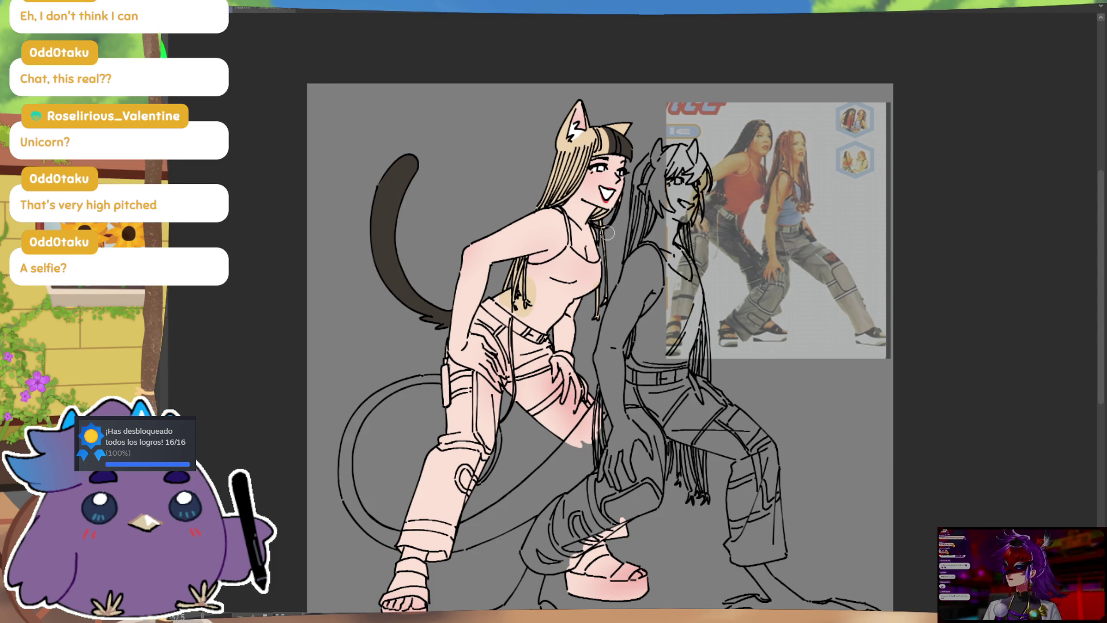
Check the reference illustration, colour the inside of the mouth red, and recentre the canvas
key(ctrl+Tab)
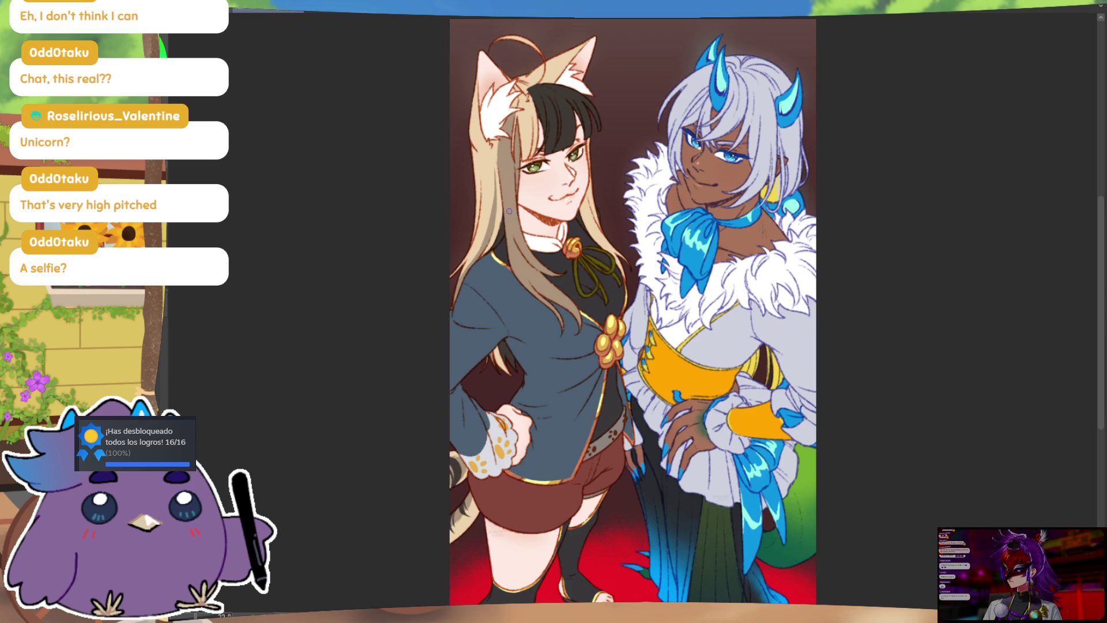
key(ctrl+Tab)
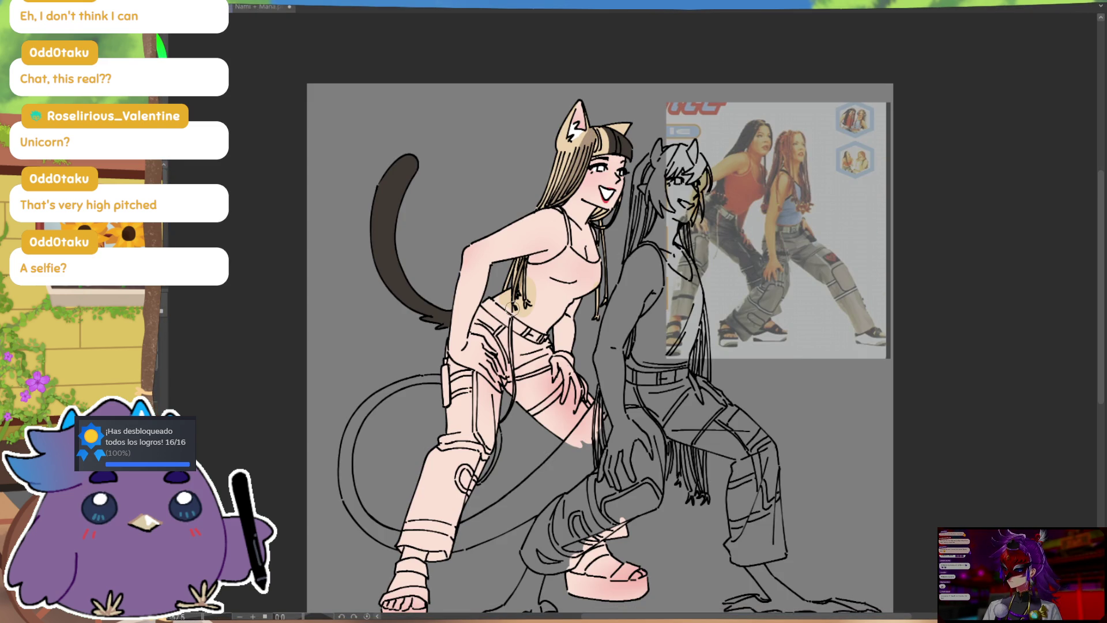
drag(605, 201, 609, 197)
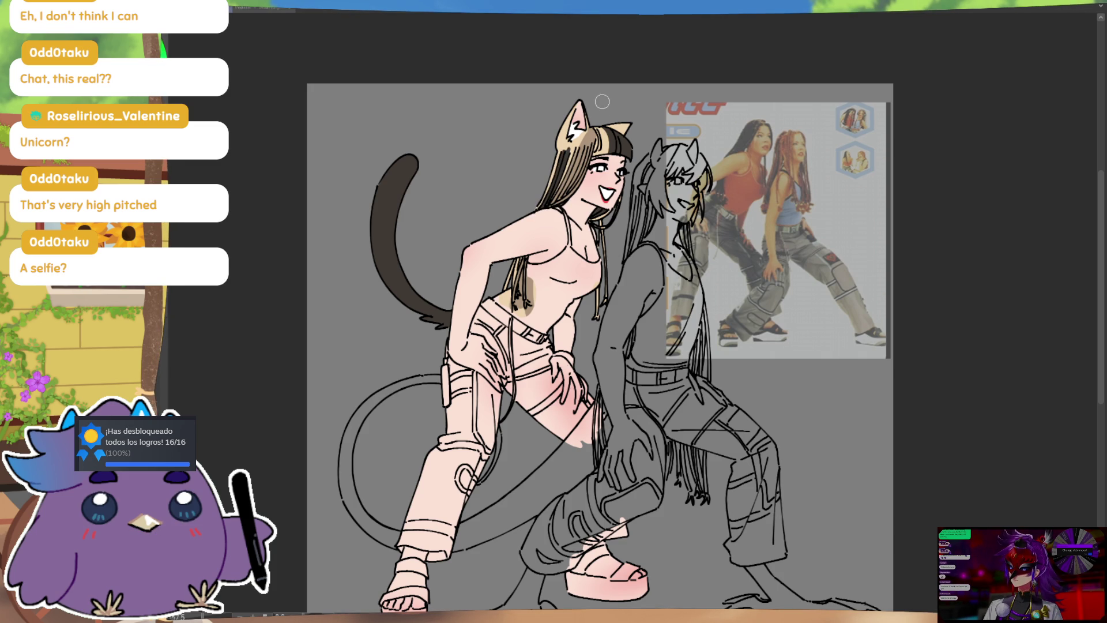
drag(572, 238, 610, 224)
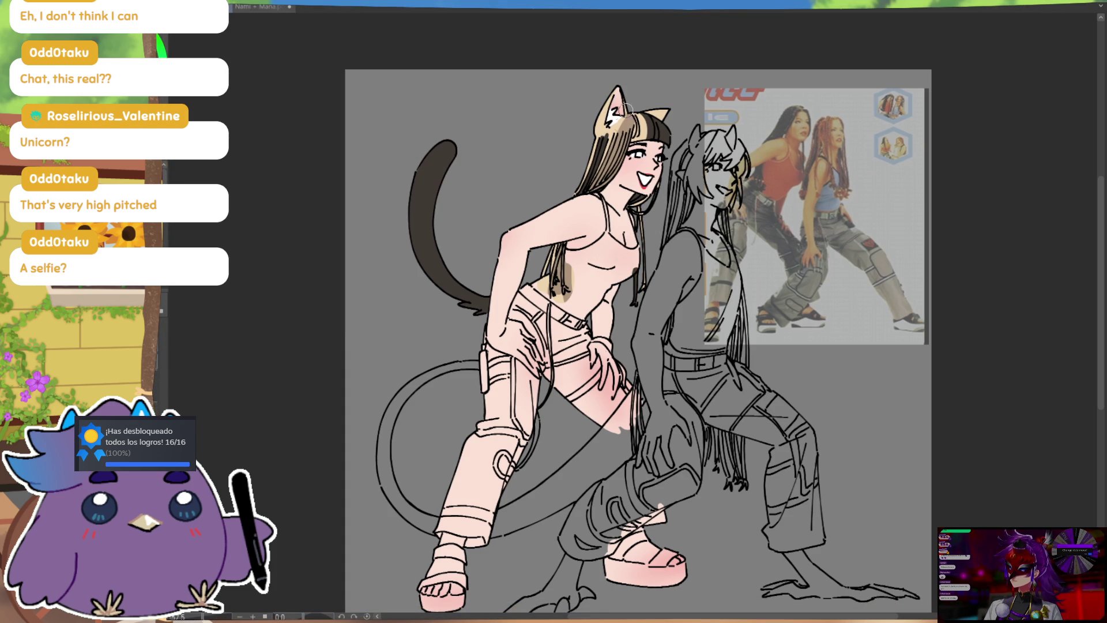
Paint the whole tail beige with darker tan inner shading and a dark stripe
drag(438, 155, 449, 183)
mouse_move(424, 228)
mouse_down()
mouse_move(441, 291)
mouse_move(467, 300)
mouse_up()
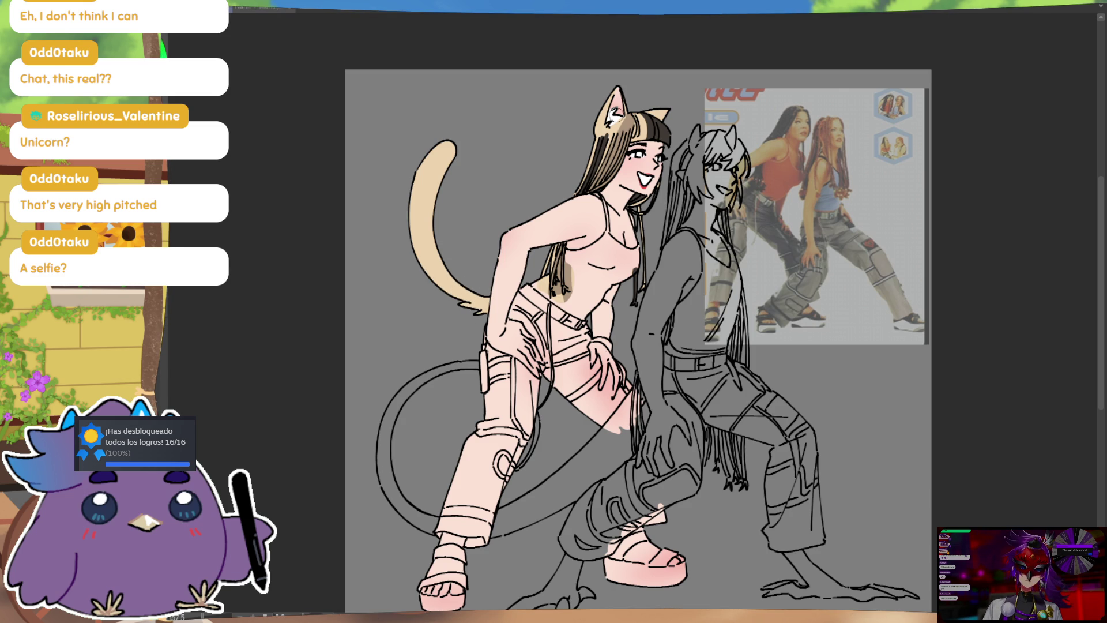
drag(443, 172, 455, 288)
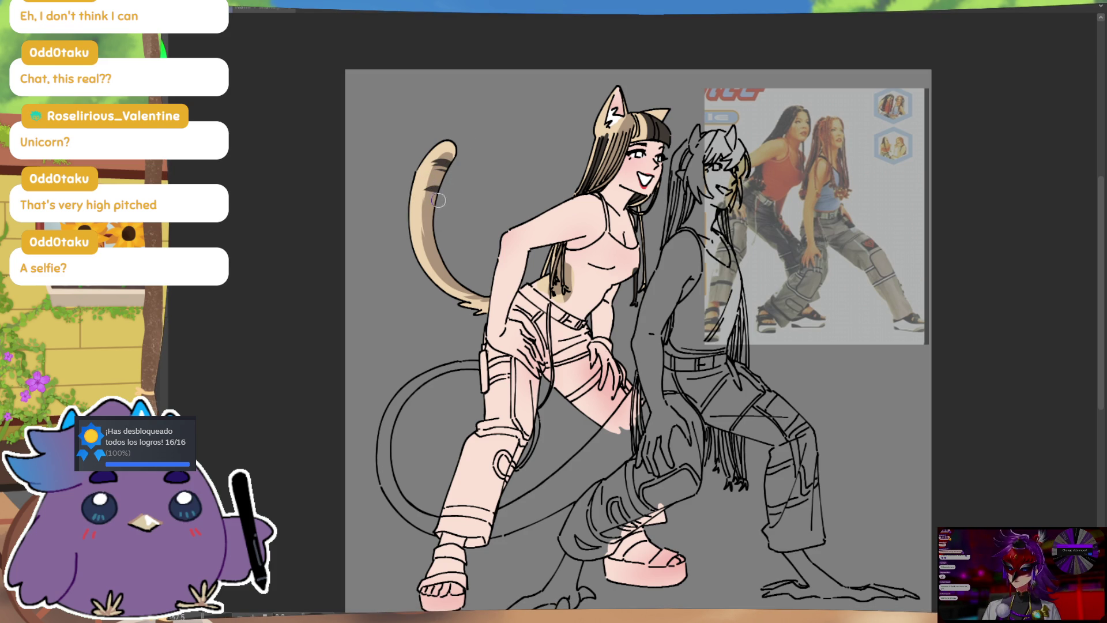
drag(435, 213, 419, 215)
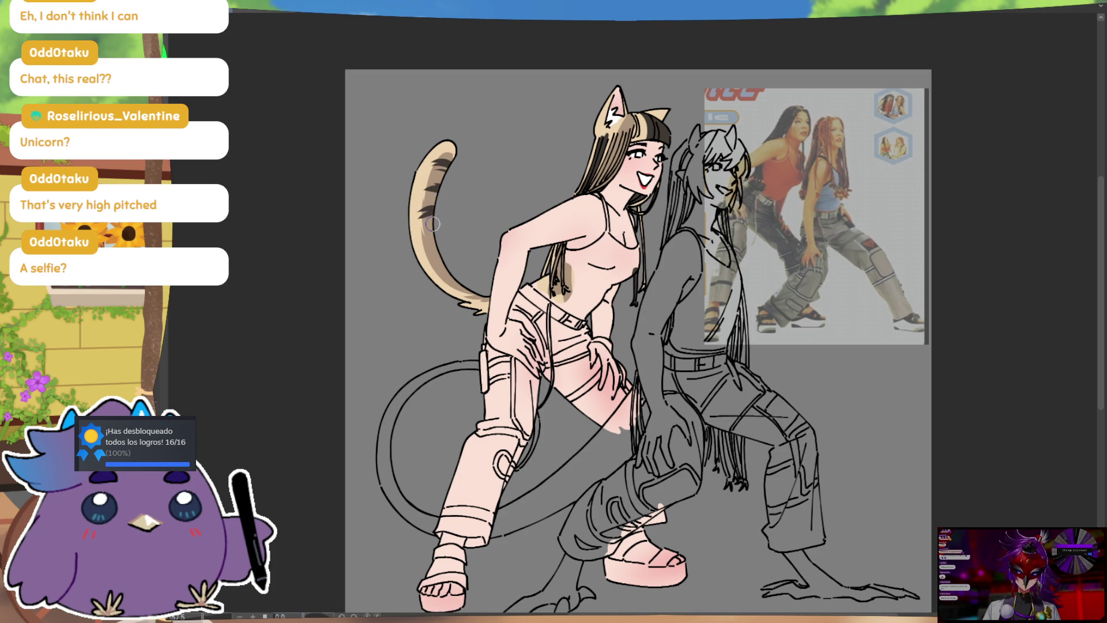
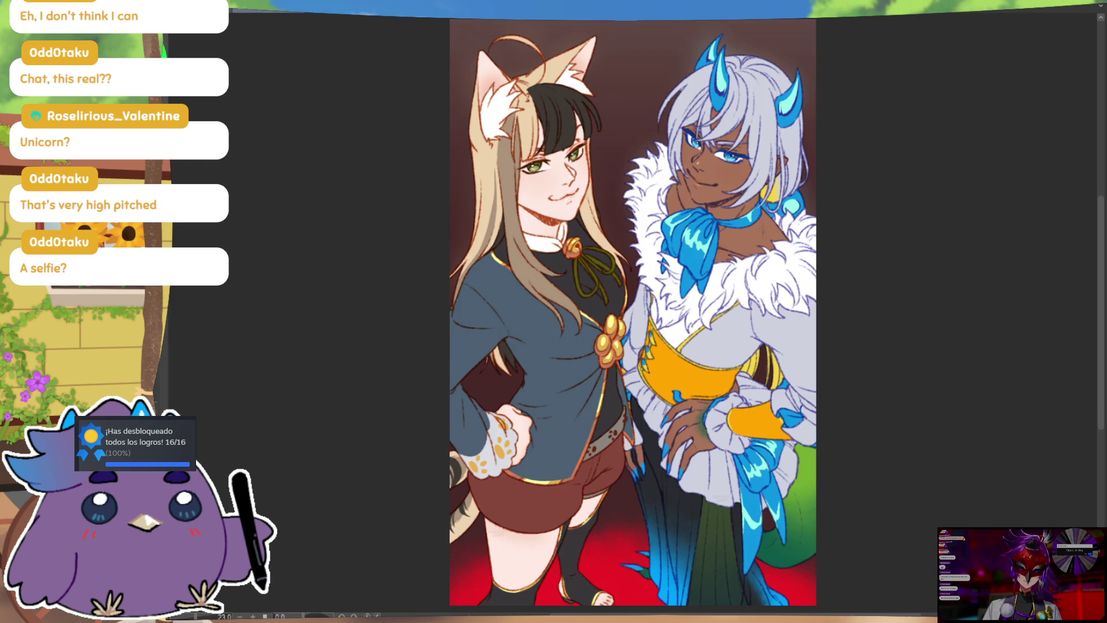
Check the finished illustration for reference, then colour the cat-girl's eye green
click(254, 12)
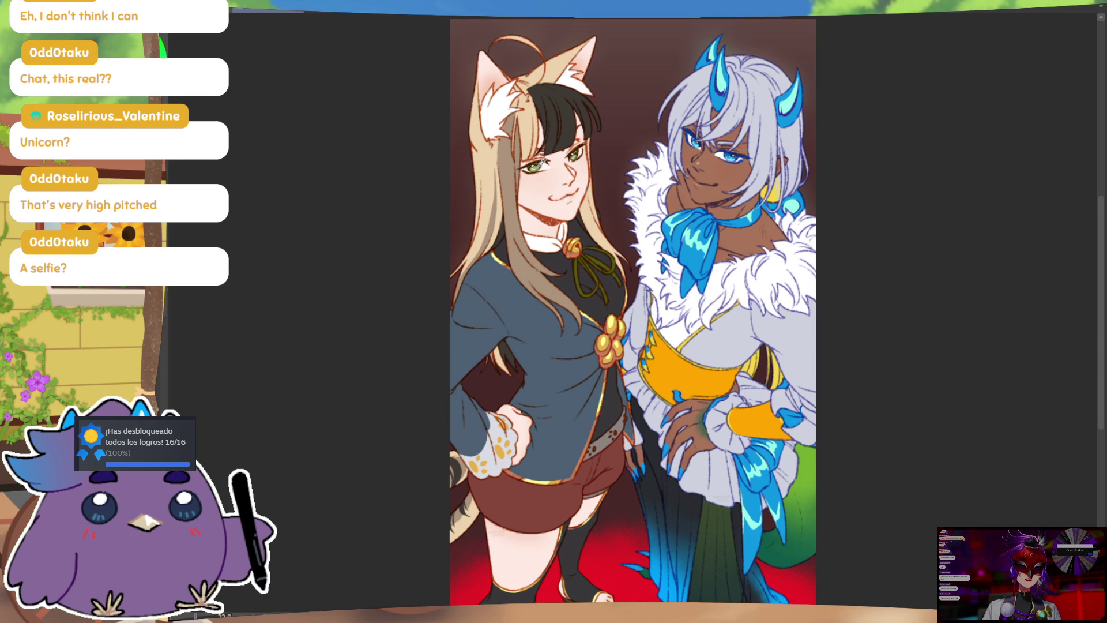
key(ctrl+Tab)
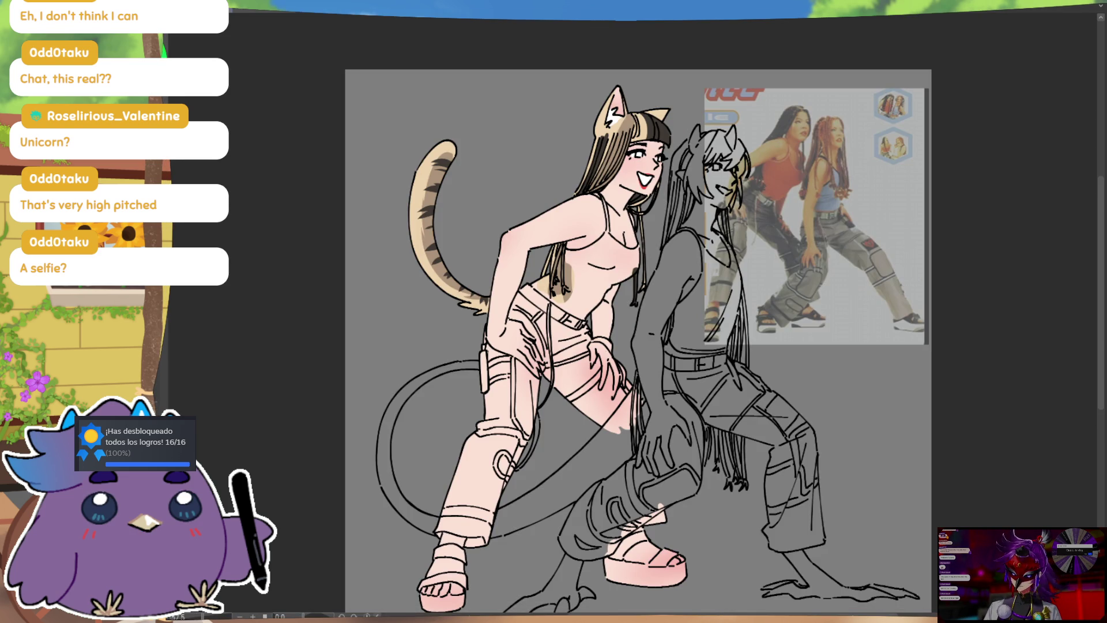
drag(635, 150, 641, 158)
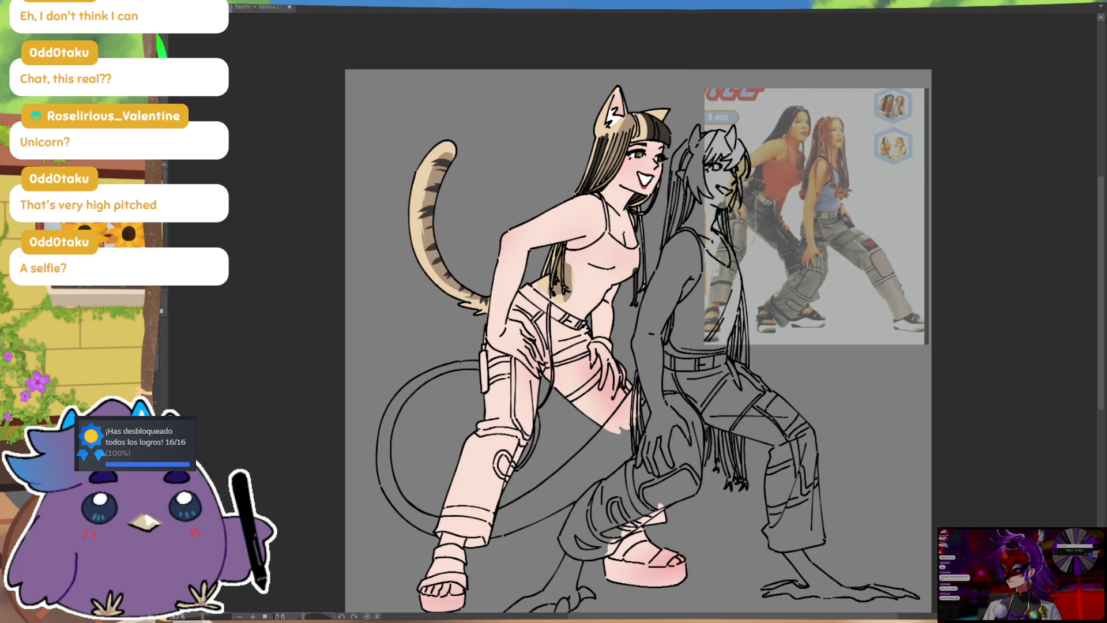
Paint the tank top orange-brown, undoing one stray stroke, and add a white highlight along its edge
drag(594, 263, 571, 303)
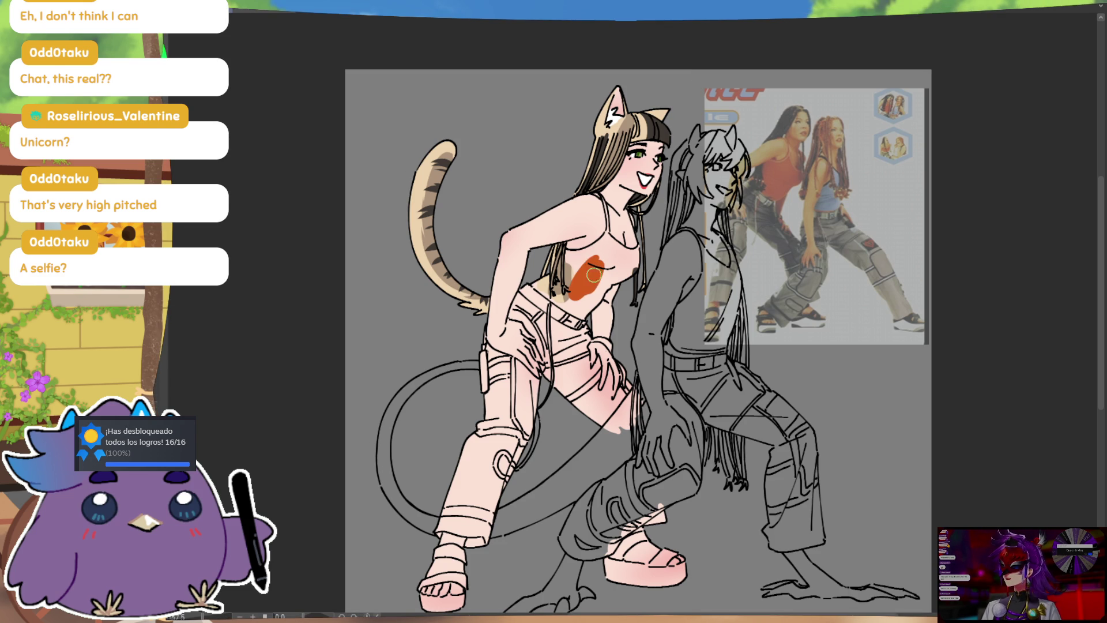
drag(576, 257, 569, 281)
key(ctrl+z)
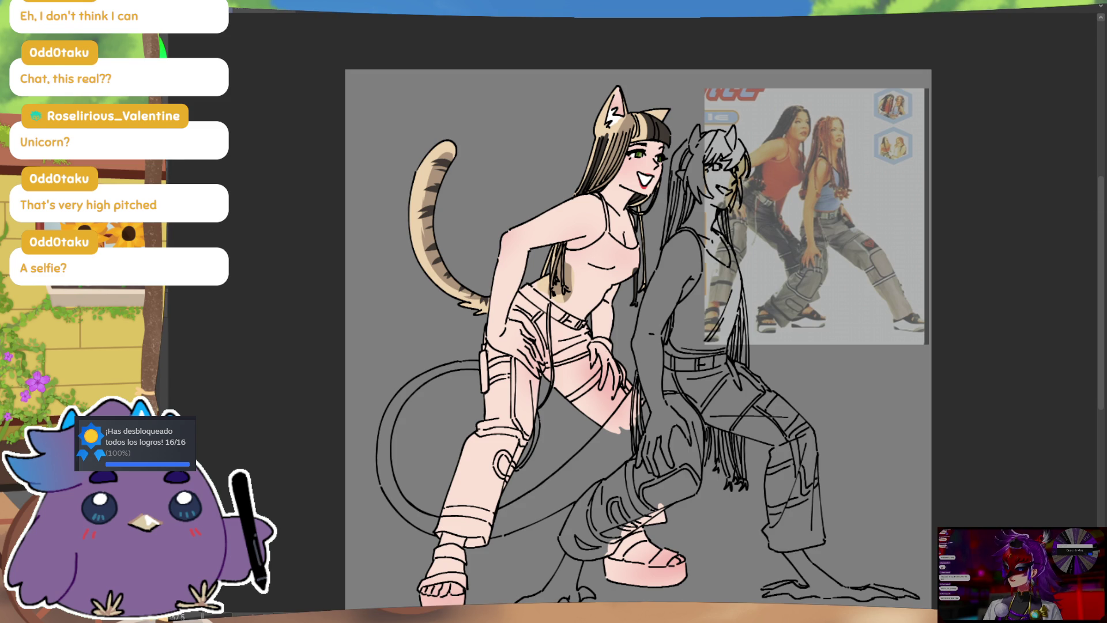
mouse_move(531, 282)
mouse_down()
mouse_move(555, 304)
mouse_move(558, 282)
mouse_up()
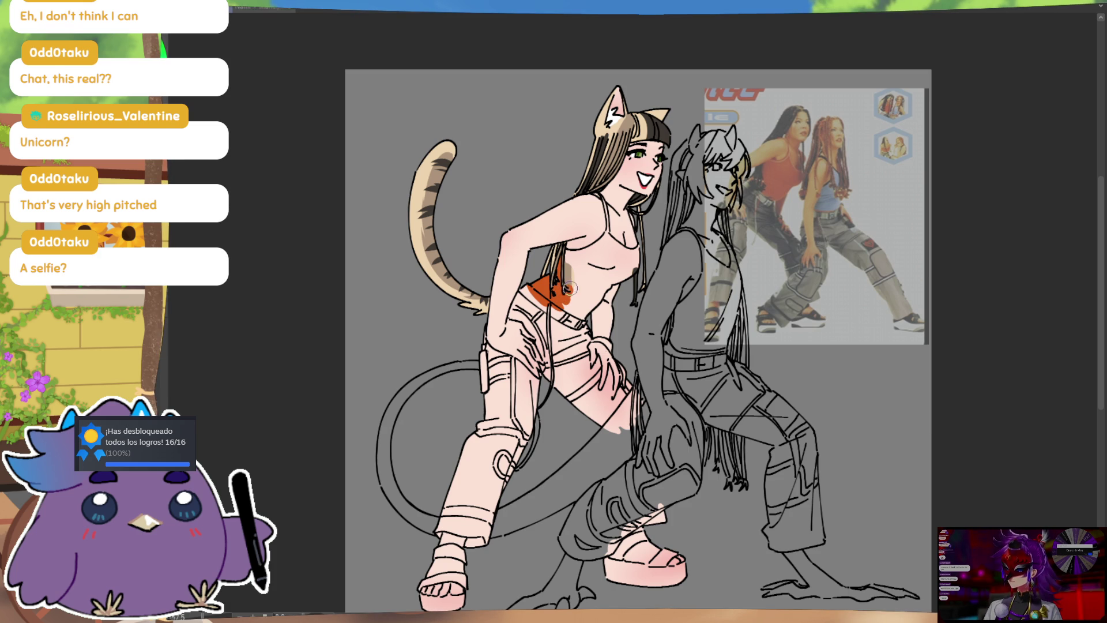
mouse_move(567, 285)
mouse_down()
mouse_move(564, 251)
mouse_move(606, 241)
mouse_move(606, 193)
mouse_up()
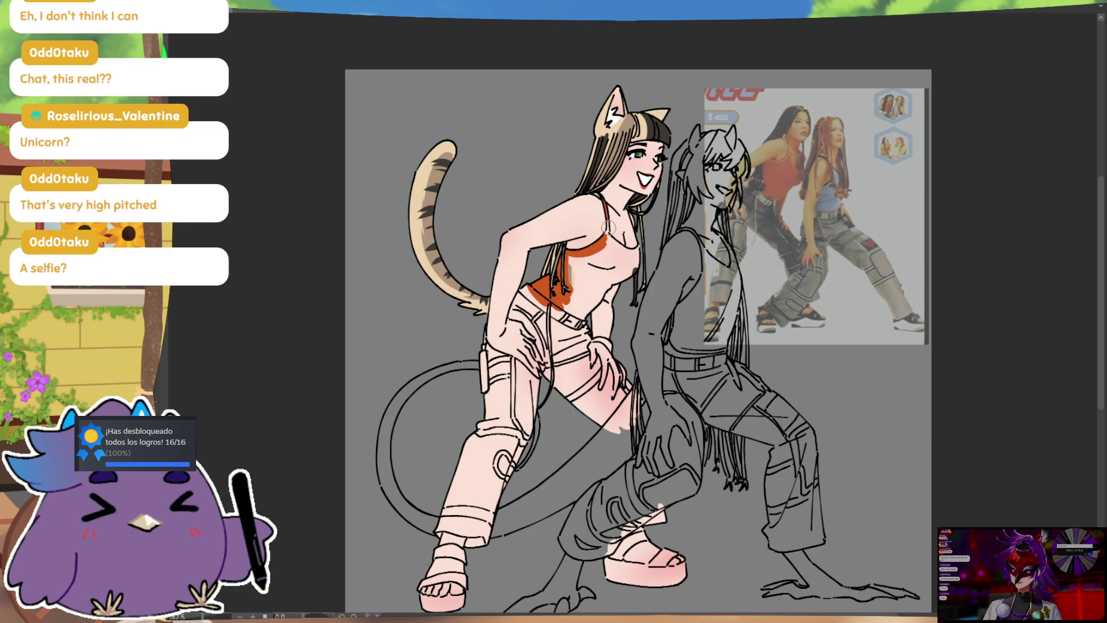
drag(606, 242, 638, 249)
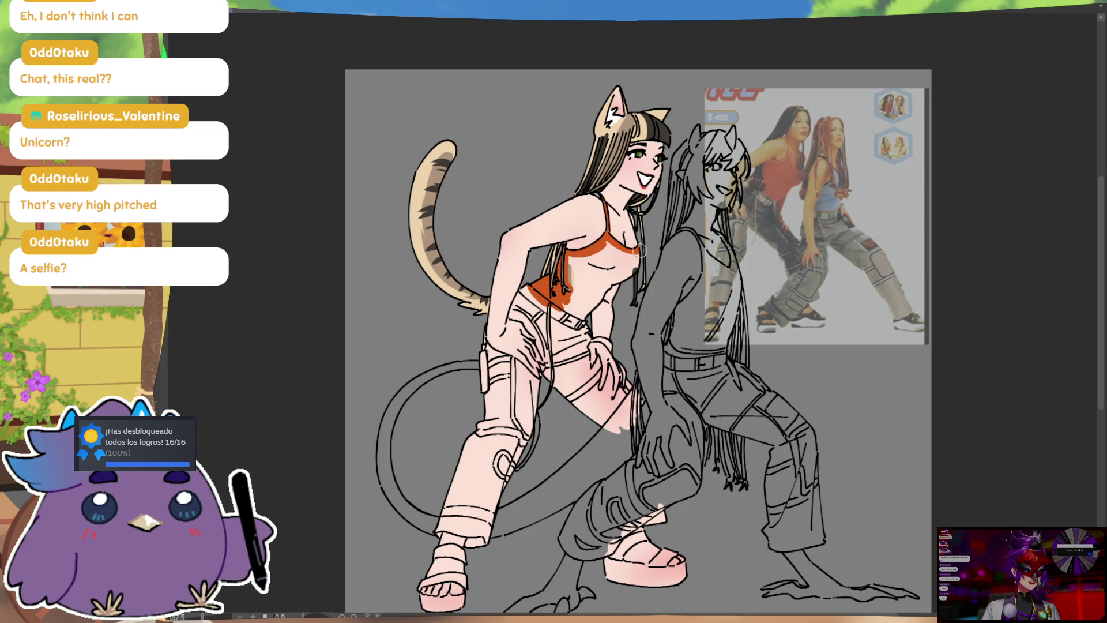
drag(632, 259, 595, 281)
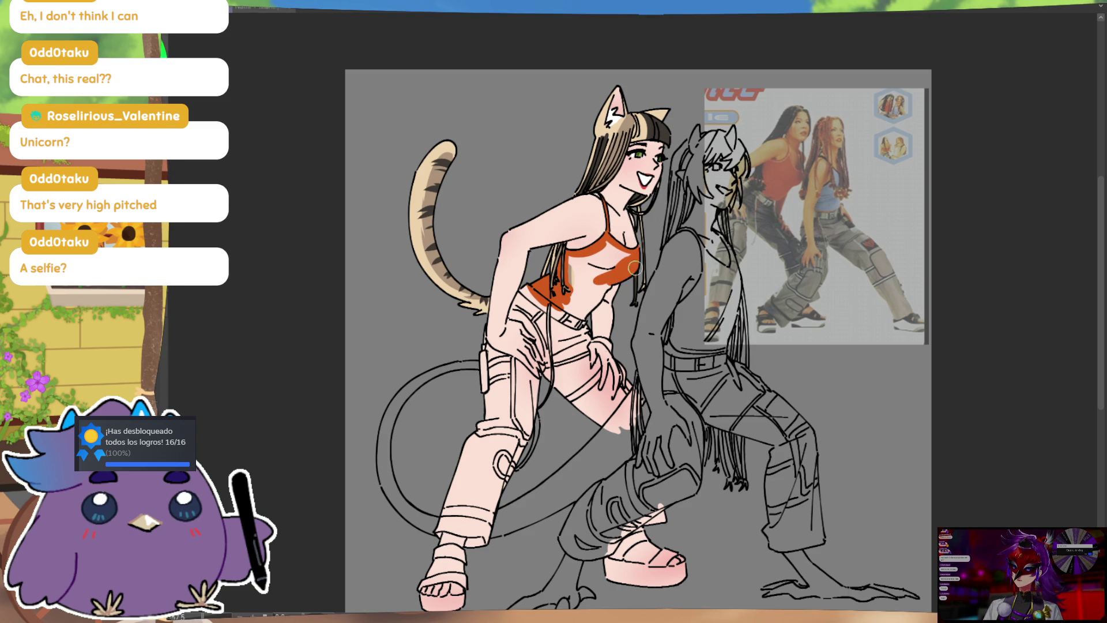
mouse_move(637, 259)
mouse_down()
mouse_move(582, 269)
mouse_move(600, 241)
mouse_up()
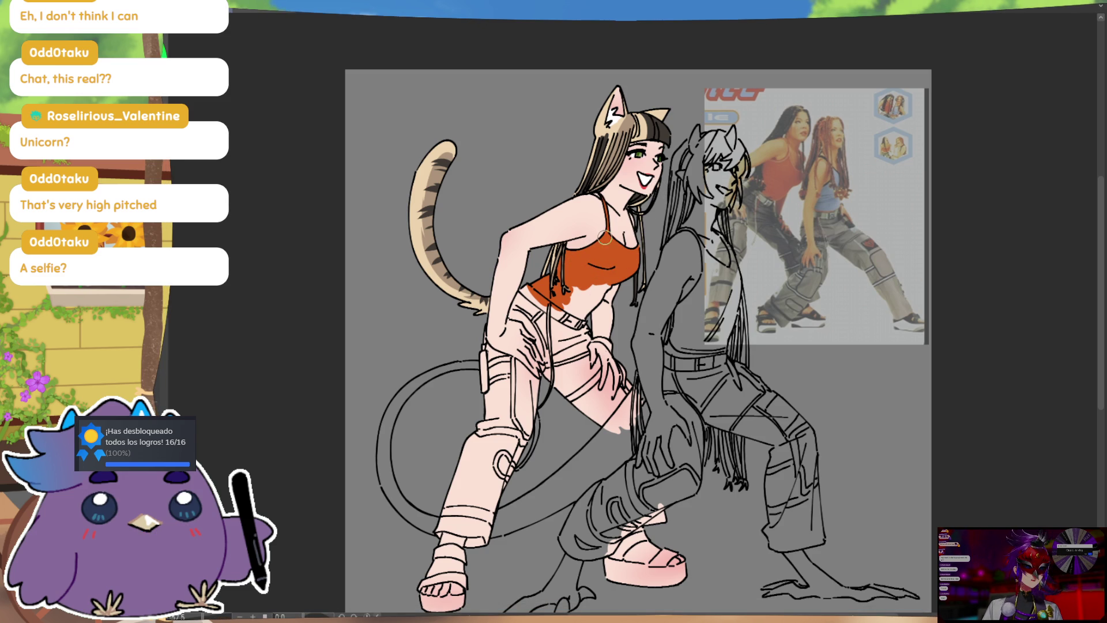
mouse_move(563, 306)
mouse_down()
mouse_move(579, 311)
mouse_move(610, 285)
mouse_move(574, 322)
mouse_up()
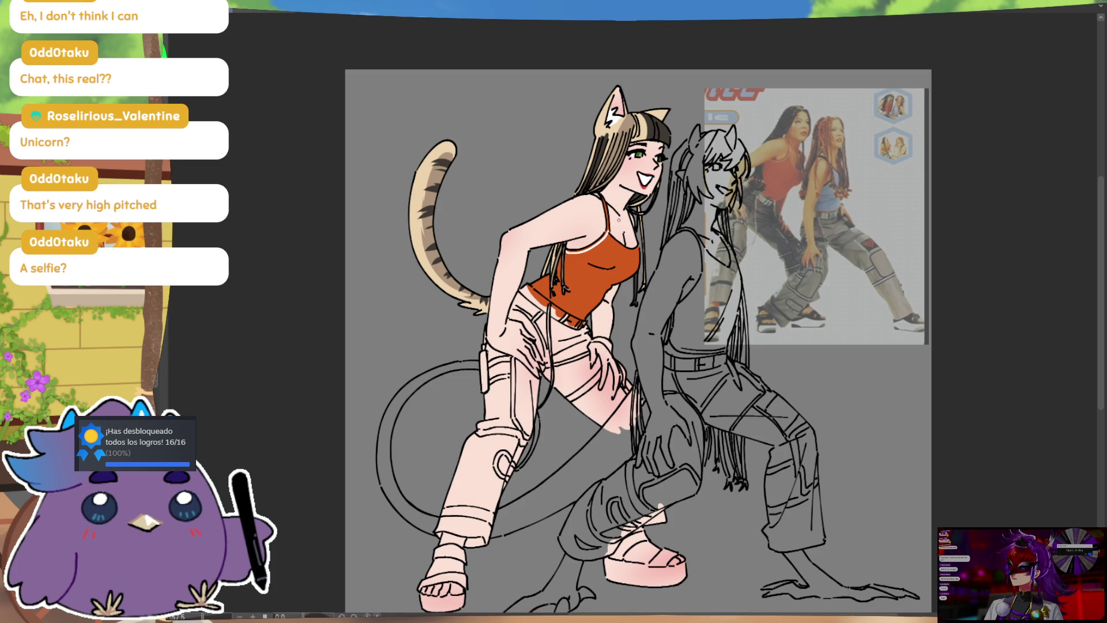
drag(608, 250, 640, 241)
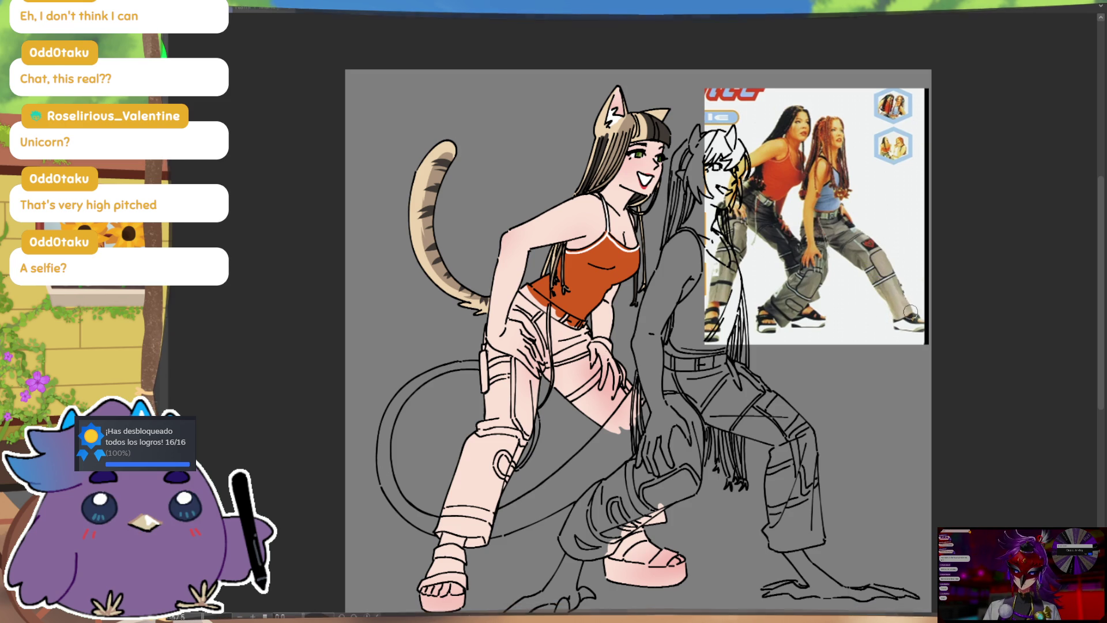
Paint the belt and both pant legs beige from cuff to hip
drag(526, 286, 580, 324)
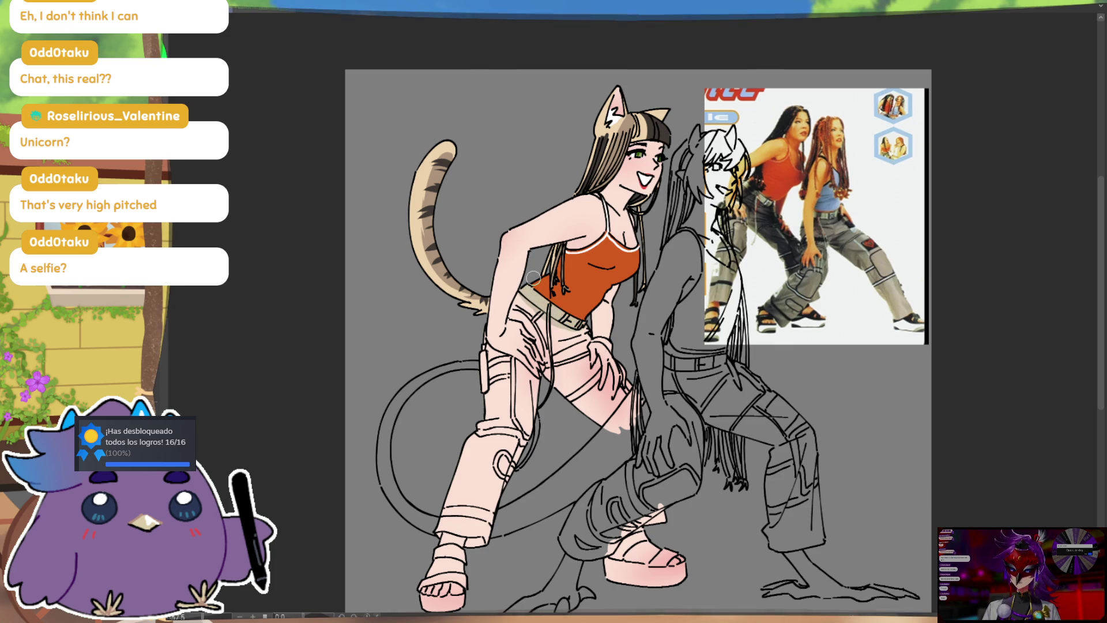
mouse_move(460, 487)
mouse_down()
mouse_move(470, 463)
mouse_move(500, 514)
mouse_up()
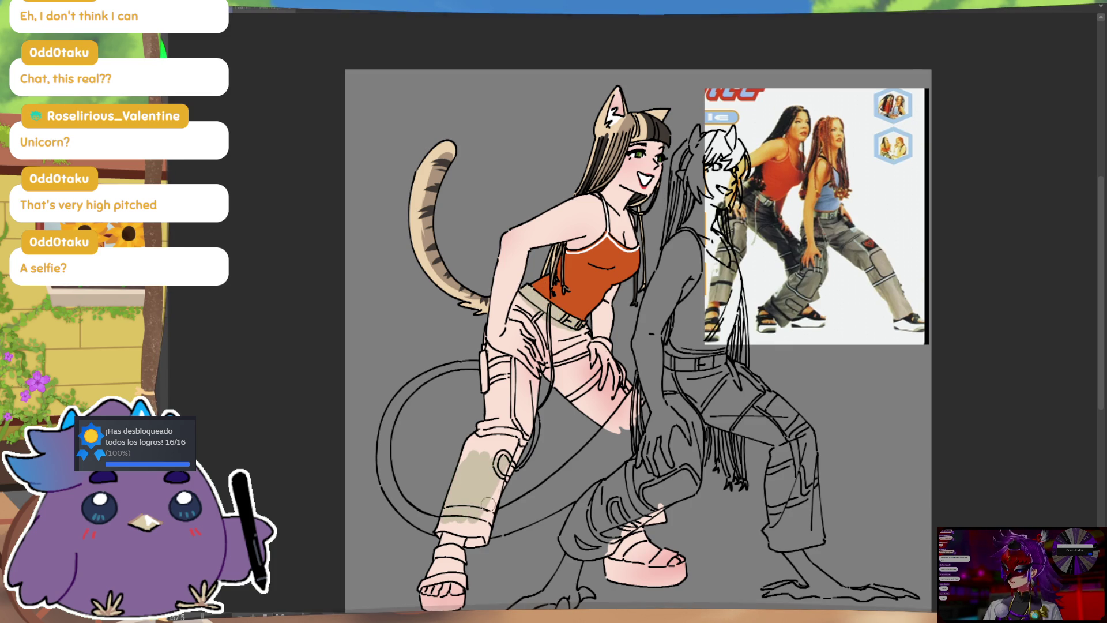
mouse_move(437, 529)
mouse_down()
mouse_move(460, 529)
mouse_move(478, 471)
mouse_up()
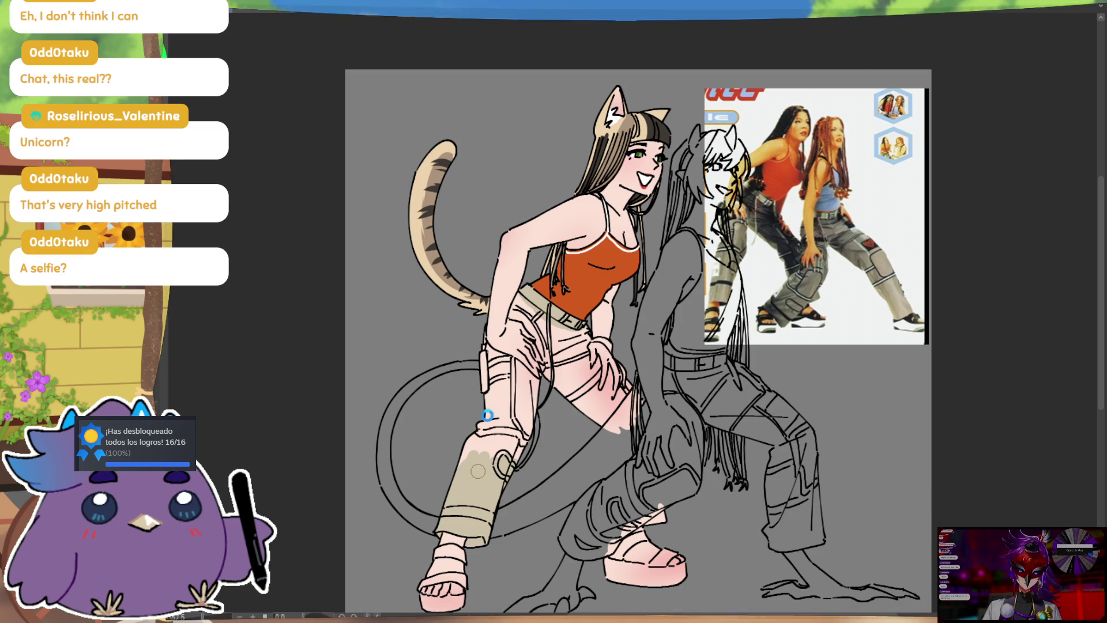
mouse_move(472, 429)
mouse_down()
mouse_move(516, 439)
mouse_move(530, 398)
mouse_move(484, 430)
mouse_up()
drag(497, 356, 526, 417)
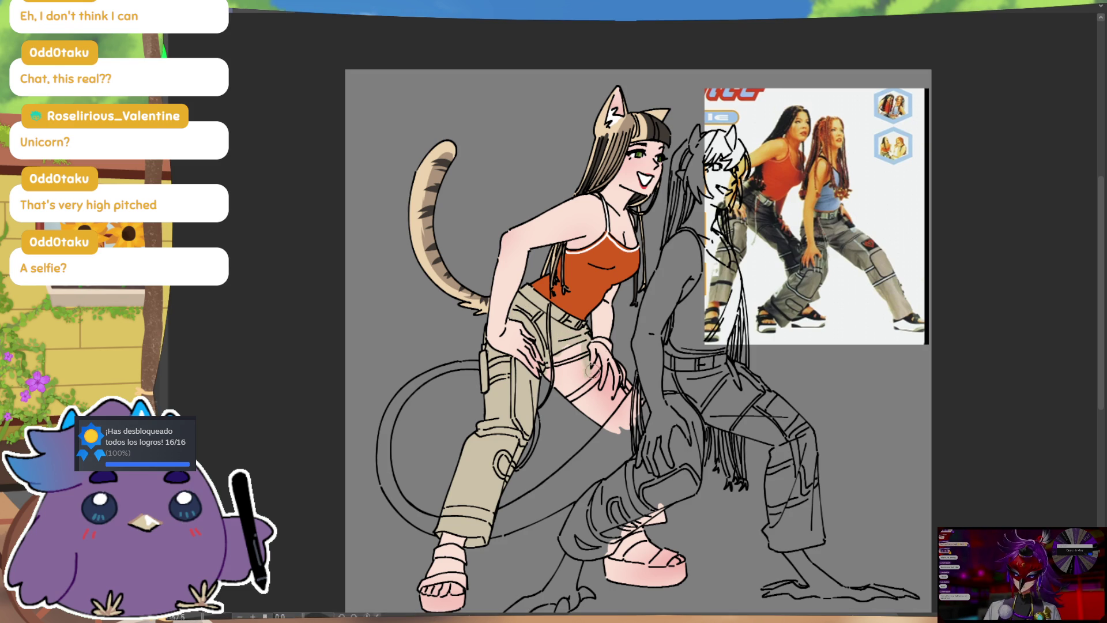
Cover the pink skin patch on the hip and below the hand with beige
mouse_move(586, 369)
mouse_down()
mouse_move(556, 412)
mouse_move(571, 415)
mouse_up()
drag(574, 346, 576, 379)
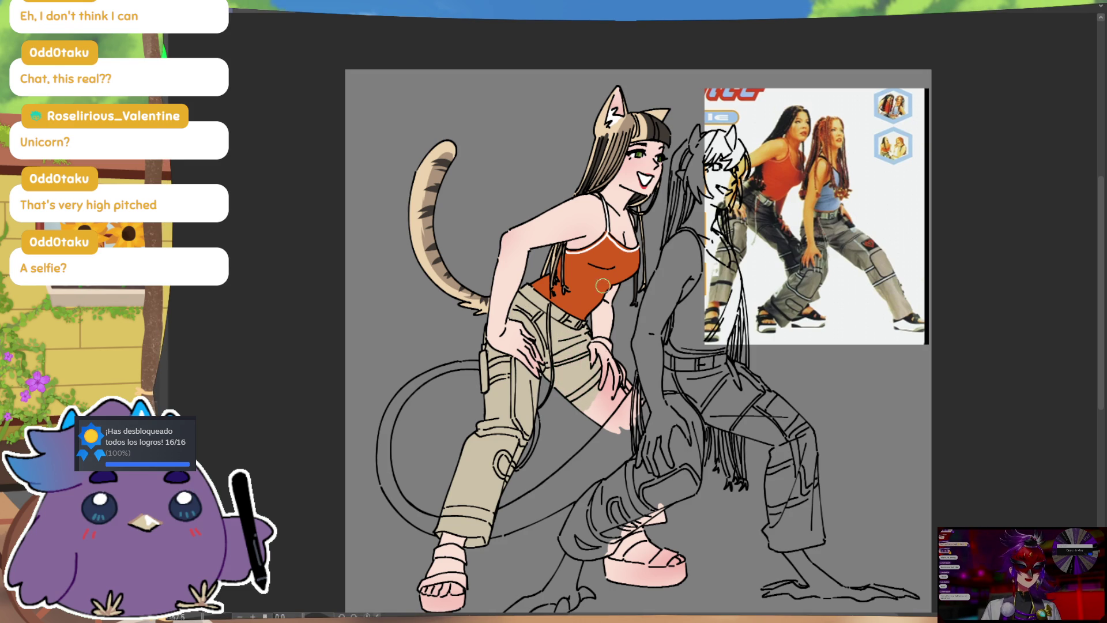
mouse_move(608, 403)
mouse_down()
mouse_move(611, 380)
mouse_move(594, 421)
mouse_move(611, 427)
mouse_move(617, 404)
mouse_up()
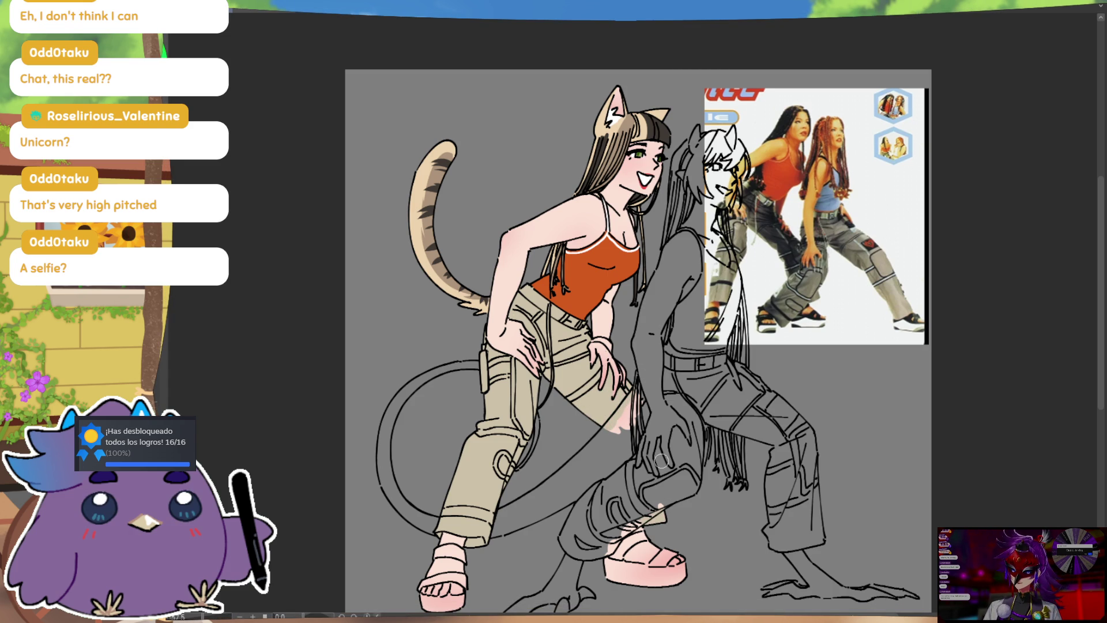
scroll(727, 404, down, 3)
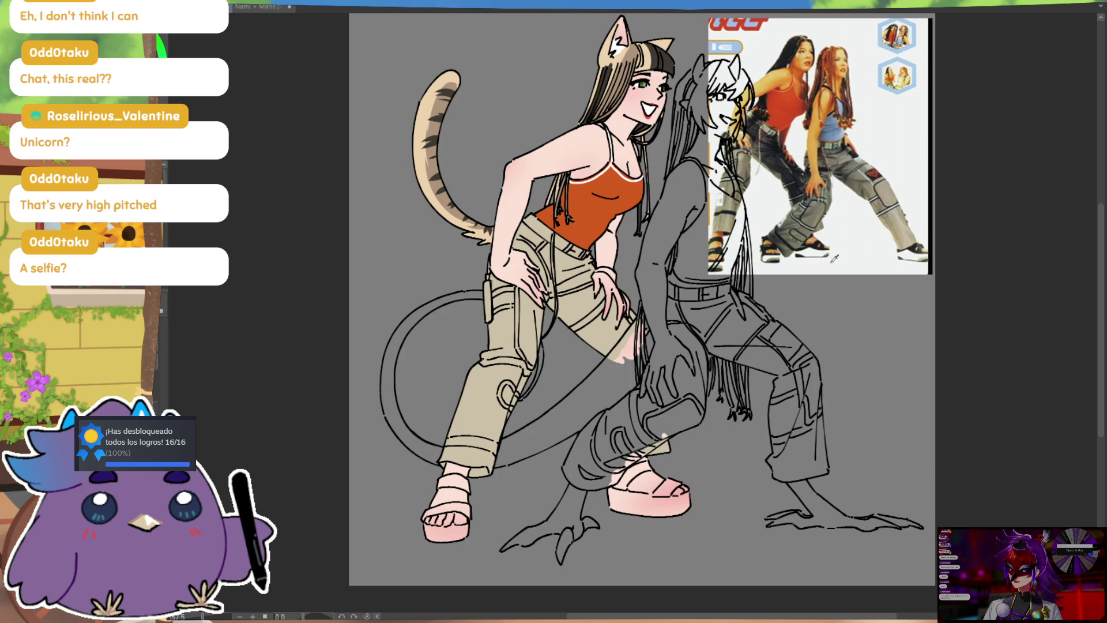
Paint both sandal platform soles white and shade their bottoms tan
drag(611, 502, 675, 501)
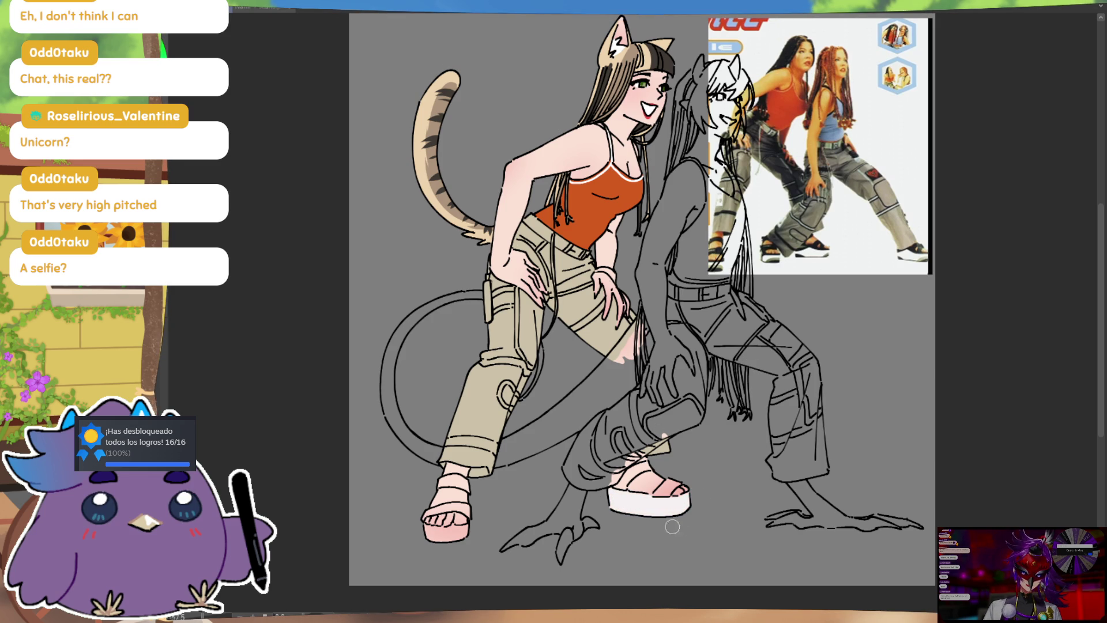
drag(430, 528, 475, 529)
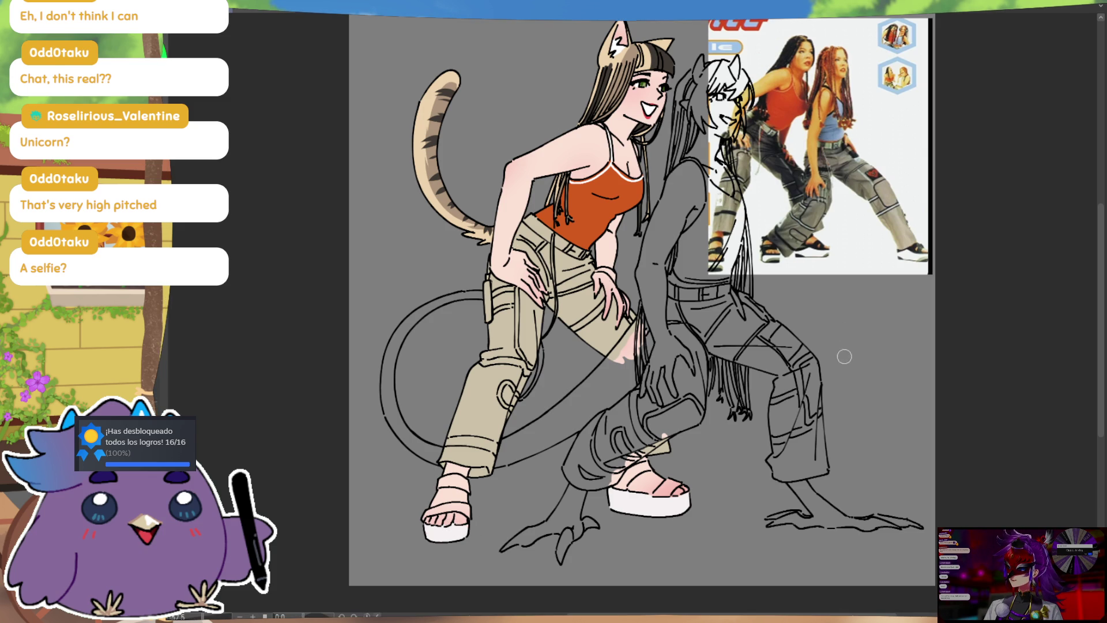
drag(826, 394, 836, 365)
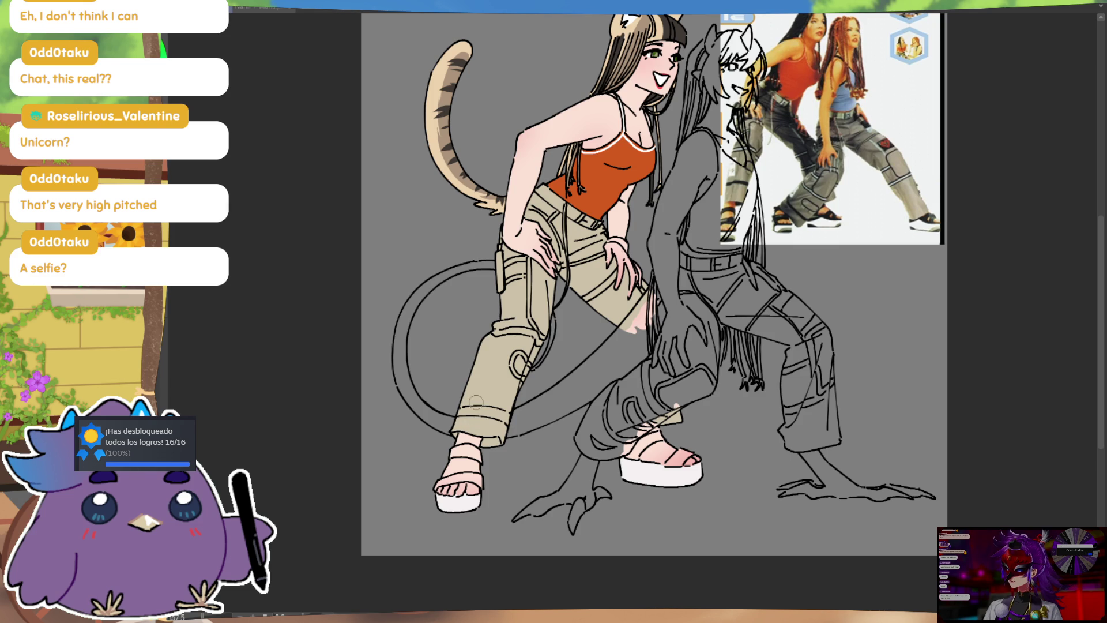
drag(480, 507, 441, 512)
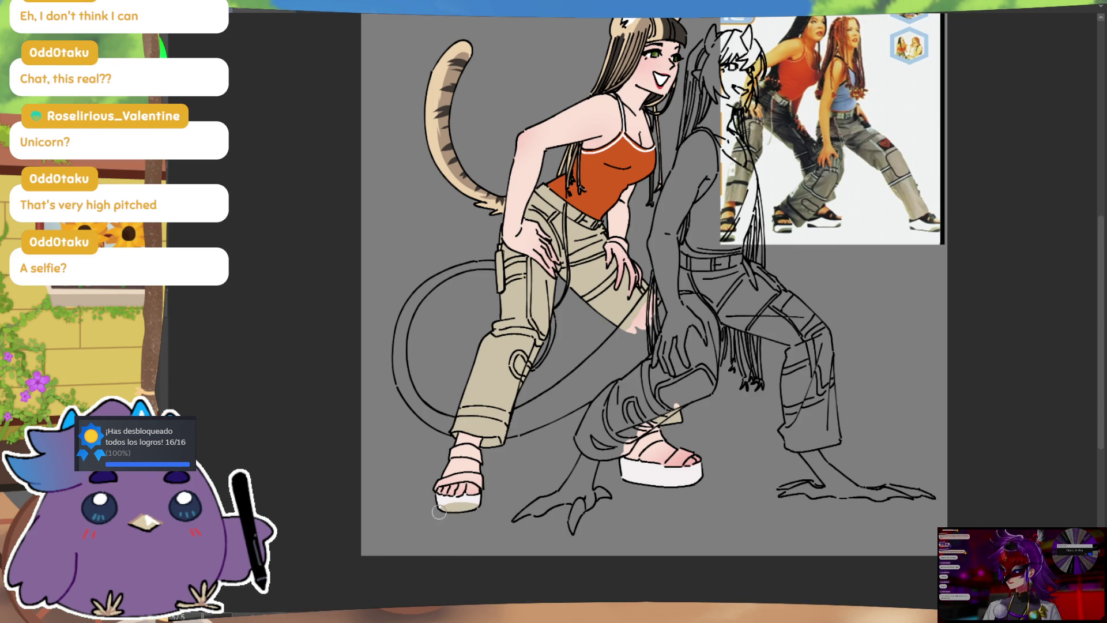
drag(679, 488, 711, 469)
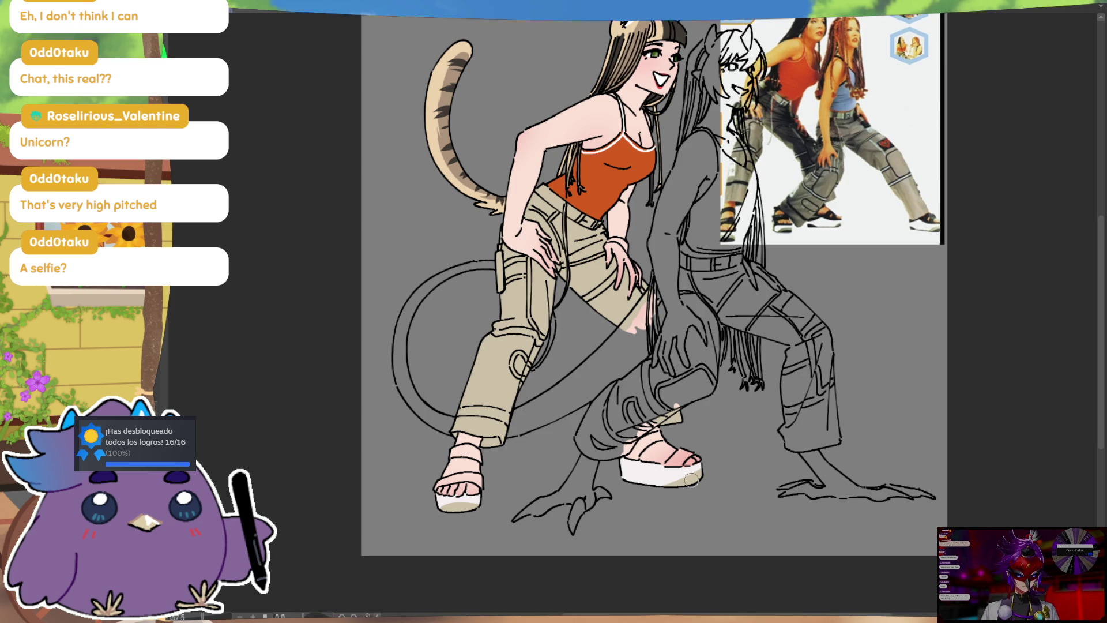
drag(696, 478, 663, 485)
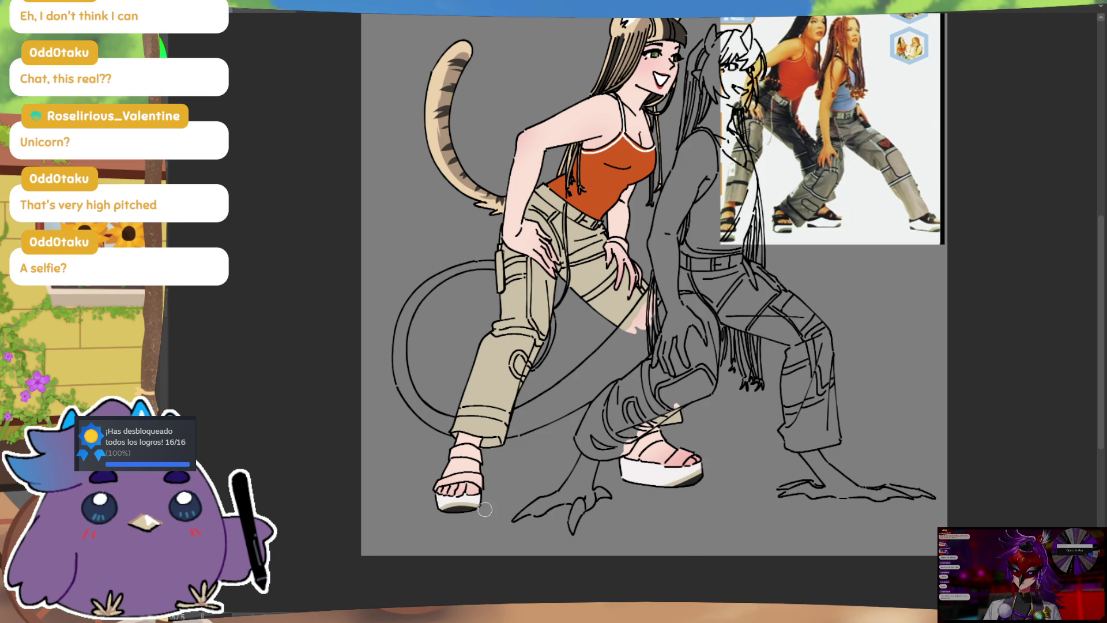
mouse_move(623, 470)
mouse_down()
mouse_move(669, 462)
mouse_move(709, 484)
mouse_up()
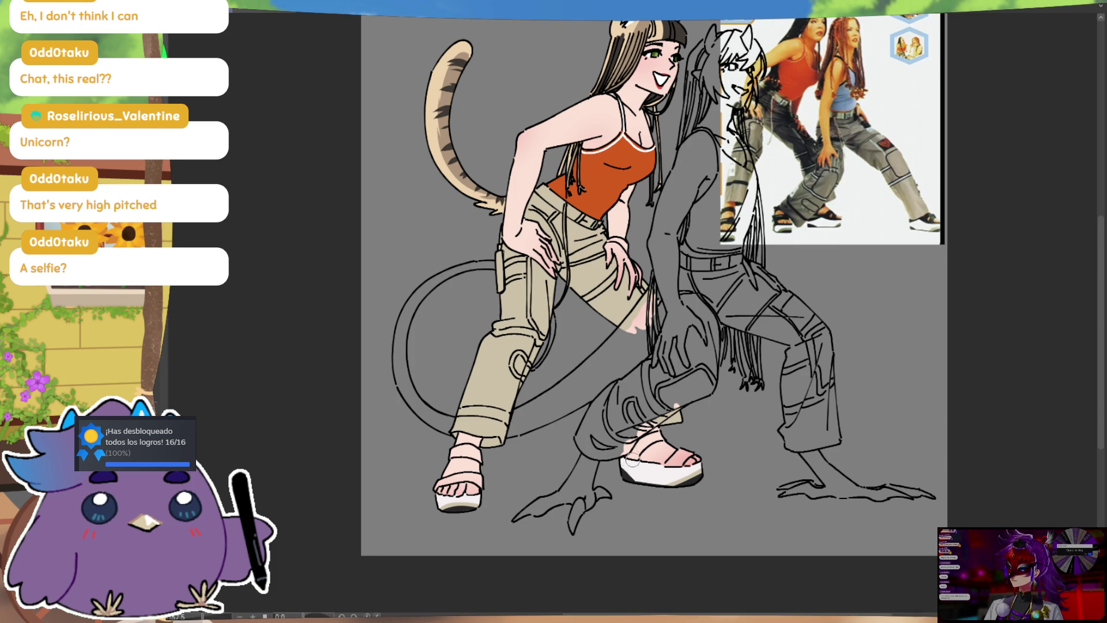
Repaint the raised and left sandal straps black and thicken the trouser knee-loop line
mouse_move(631, 454)
mouse_down()
mouse_move(657, 435)
mouse_move(632, 452)
mouse_move(683, 453)
mouse_move(667, 463)
mouse_move(681, 445)
mouse_up()
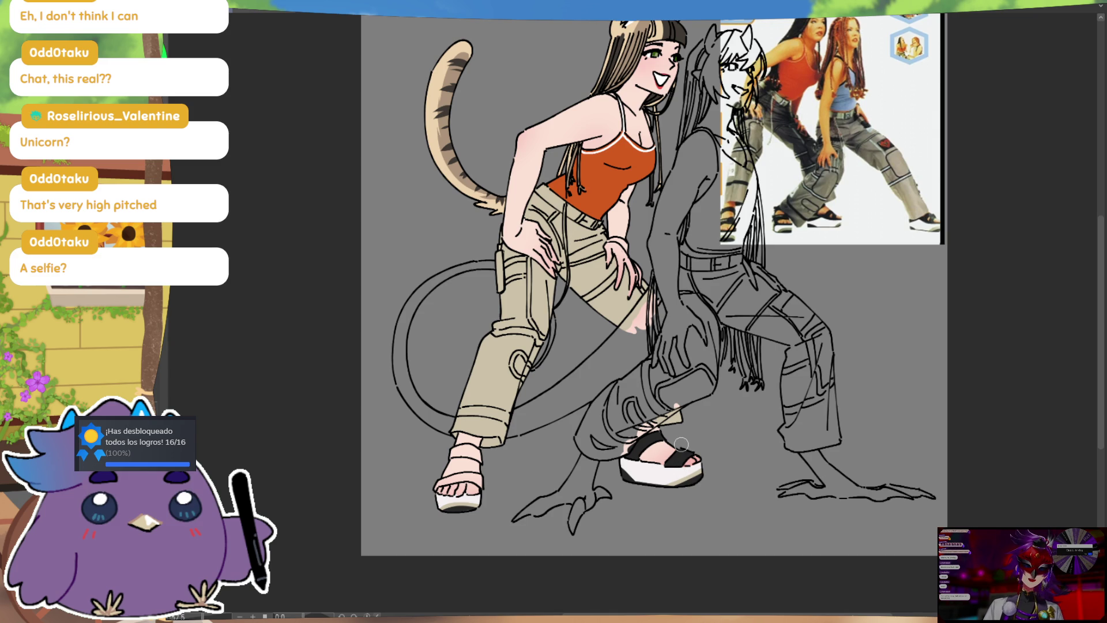
mouse_move(438, 483)
mouse_down()
mouse_move(475, 474)
mouse_move(437, 489)
mouse_move(463, 453)
mouse_up()
scroll(455, 461, up, 2)
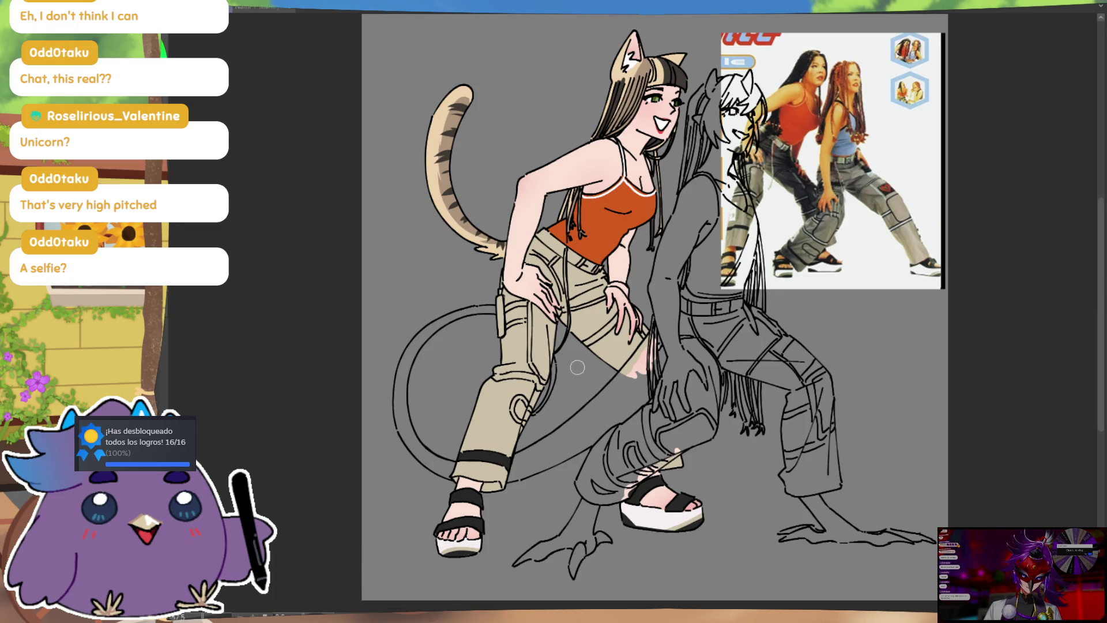
drag(515, 403, 524, 423)
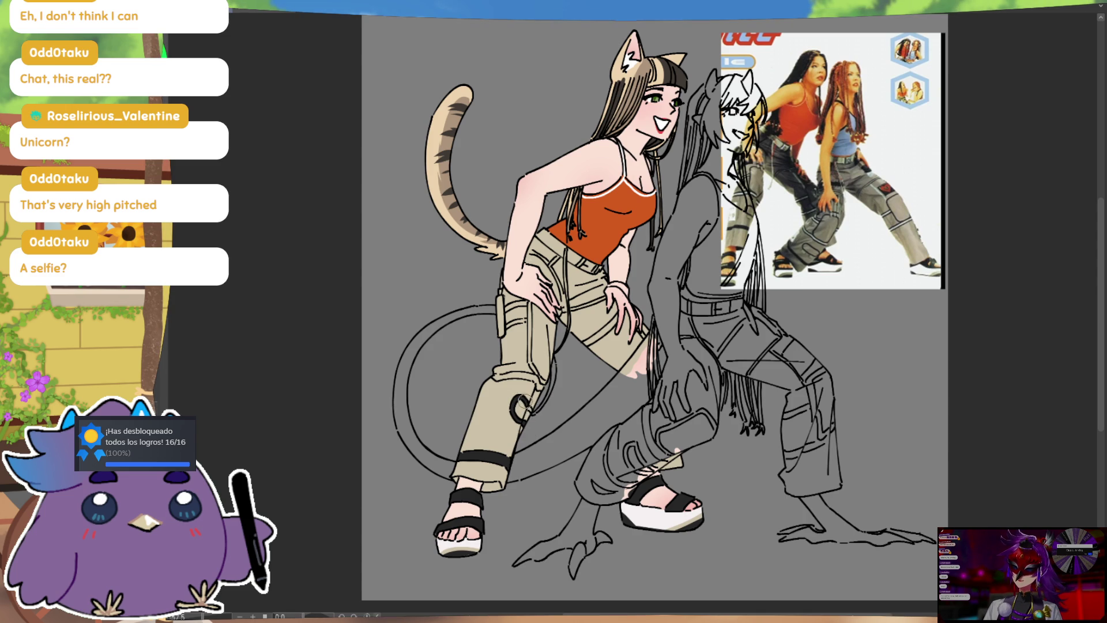
drag(521, 403, 532, 419)
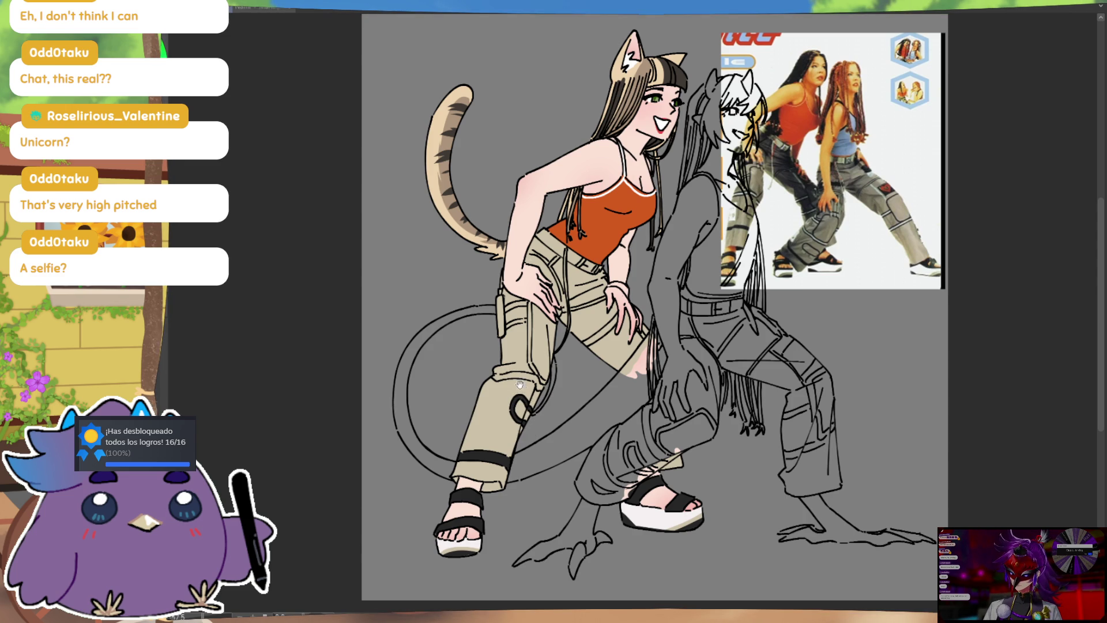
Draw a dark trouser seam and hip-pocket edge, add a light knee highlight, and begin selecting the hips
drag(531, 370, 531, 380)
drag(529, 312, 542, 389)
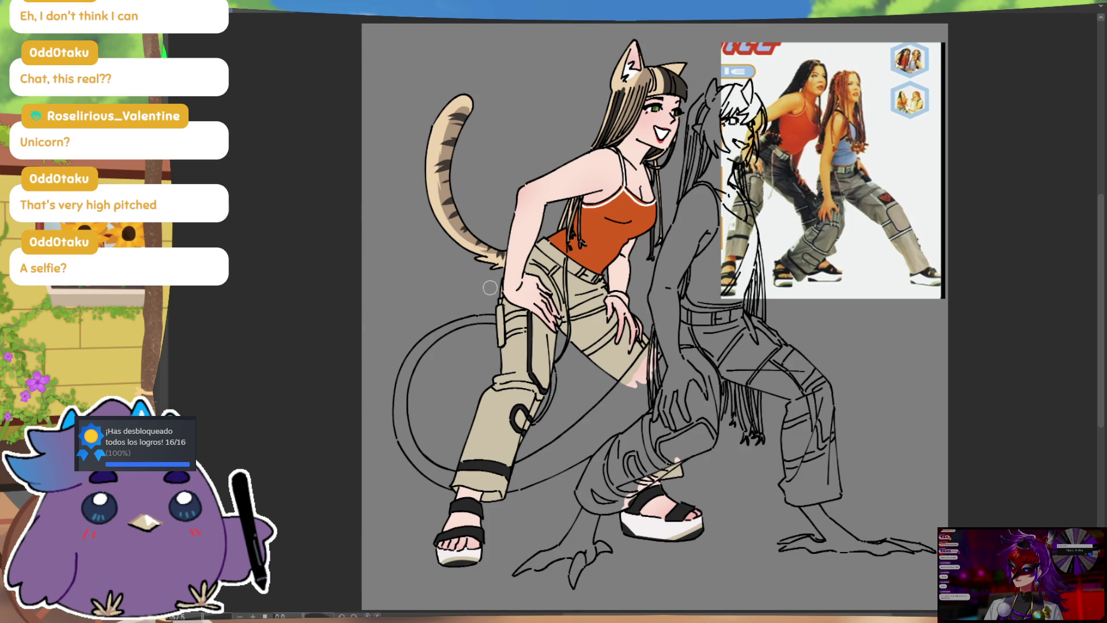
drag(500, 305, 501, 346)
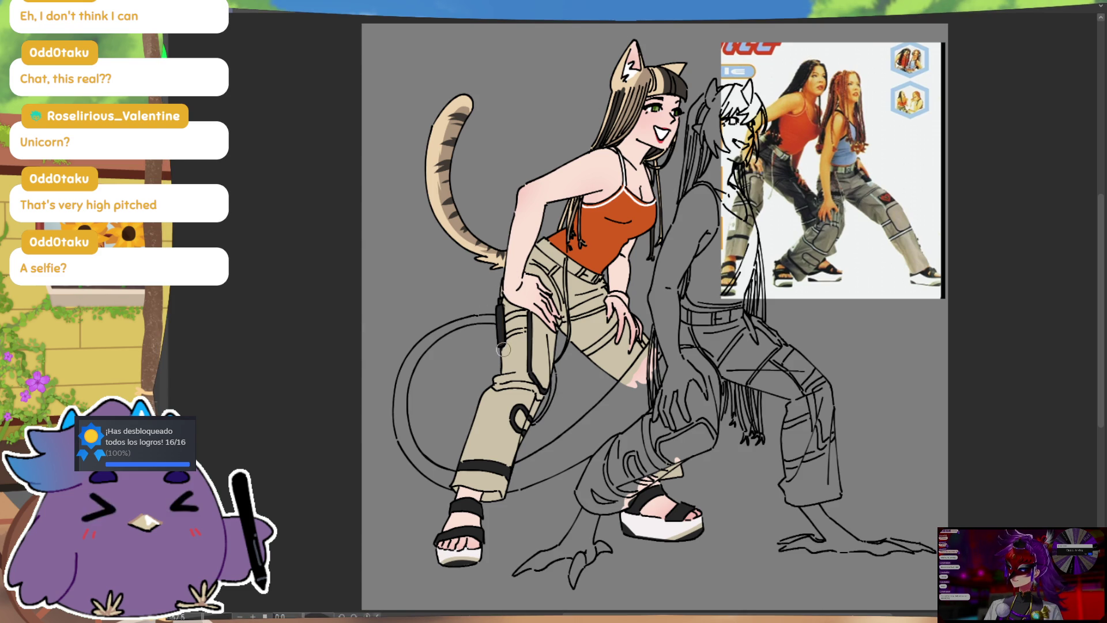
drag(496, 386, 532, 385)
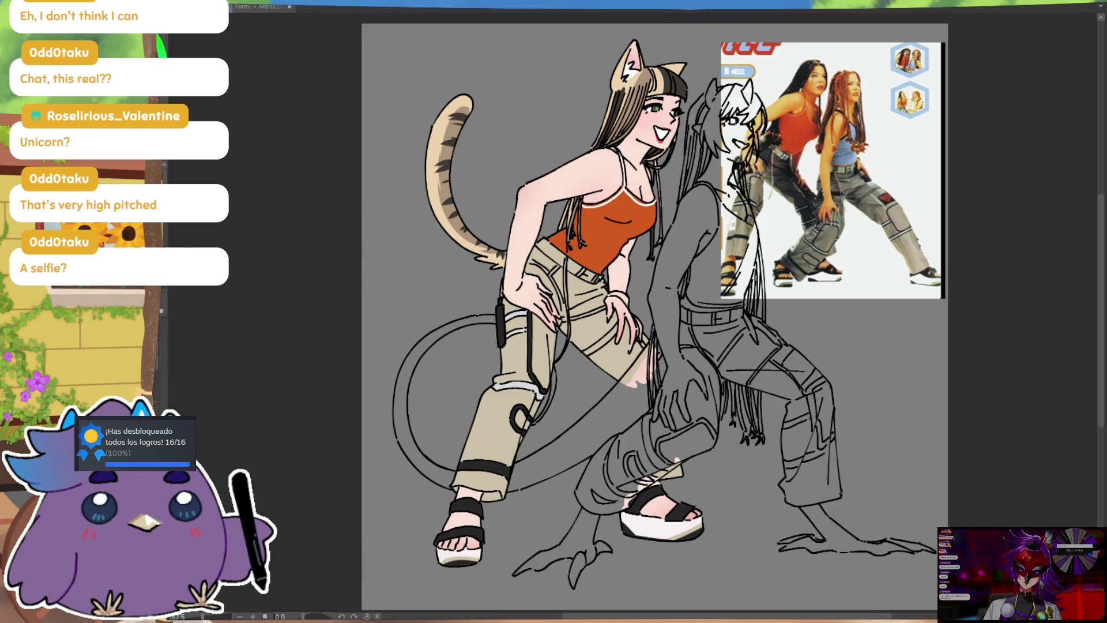
drag(545, 237, 548, 383)
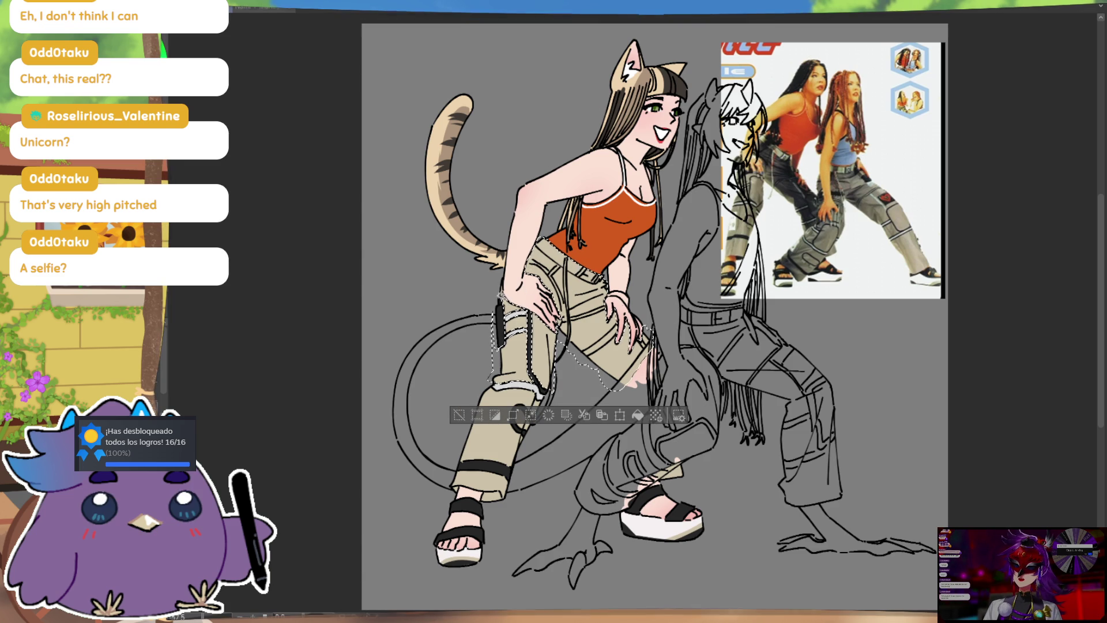
Select the pant leg from hip to ankle, airbrush a dark gradient over it, then deselect
drag(560, 294, 548, 334)
drag(542, 395, 494, 383)
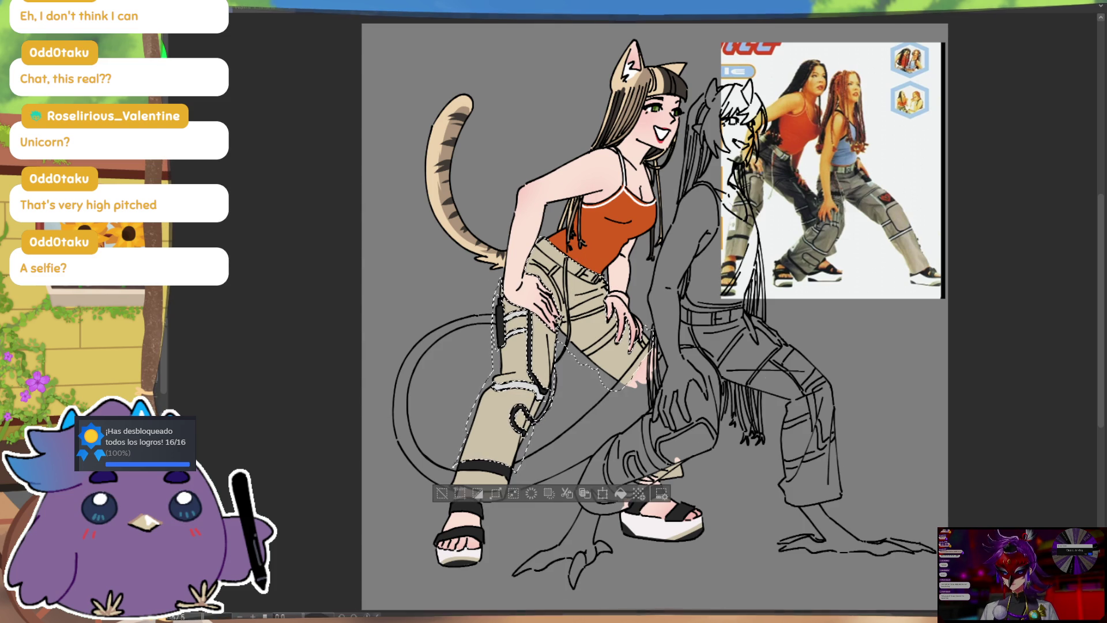
mouse_move(784, 300)
mouse_down()
mouse_move(508, 323)
mouse_move(853, 248)
mouse_move(507, 323)
mouse_move(805, 254)
mouse_move(296, 420)
mouse_move(508, 346)
mouse_move(840, 271)
mouse_move(888, 287)
mouse_move(248, 421)
mouse_move(496, 369)
mouse_move(853, 339)
mouse_up()
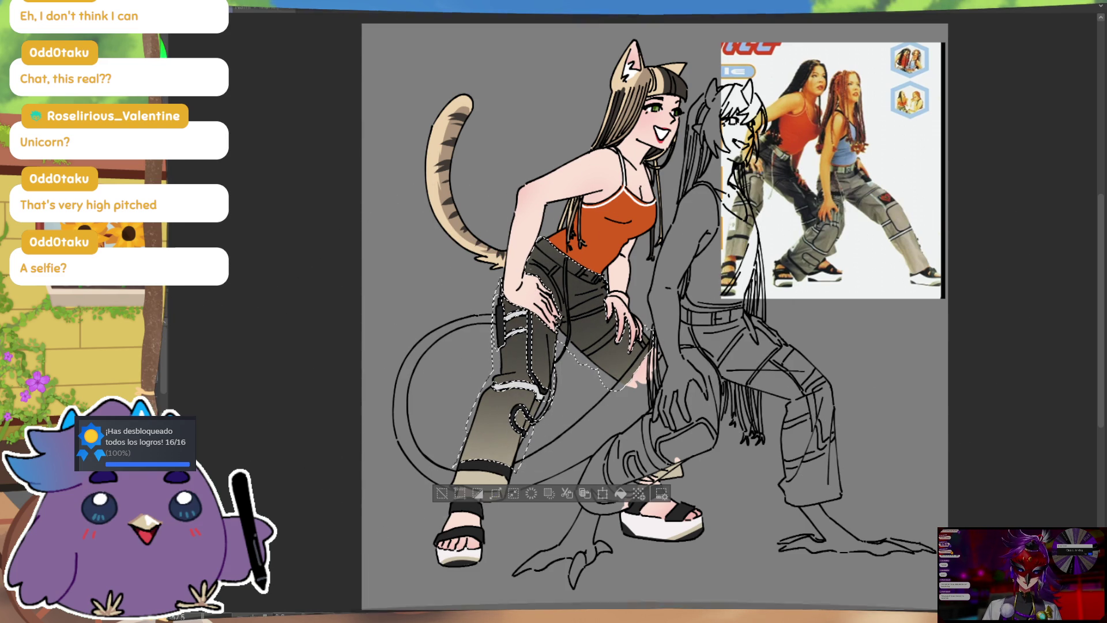
key([)
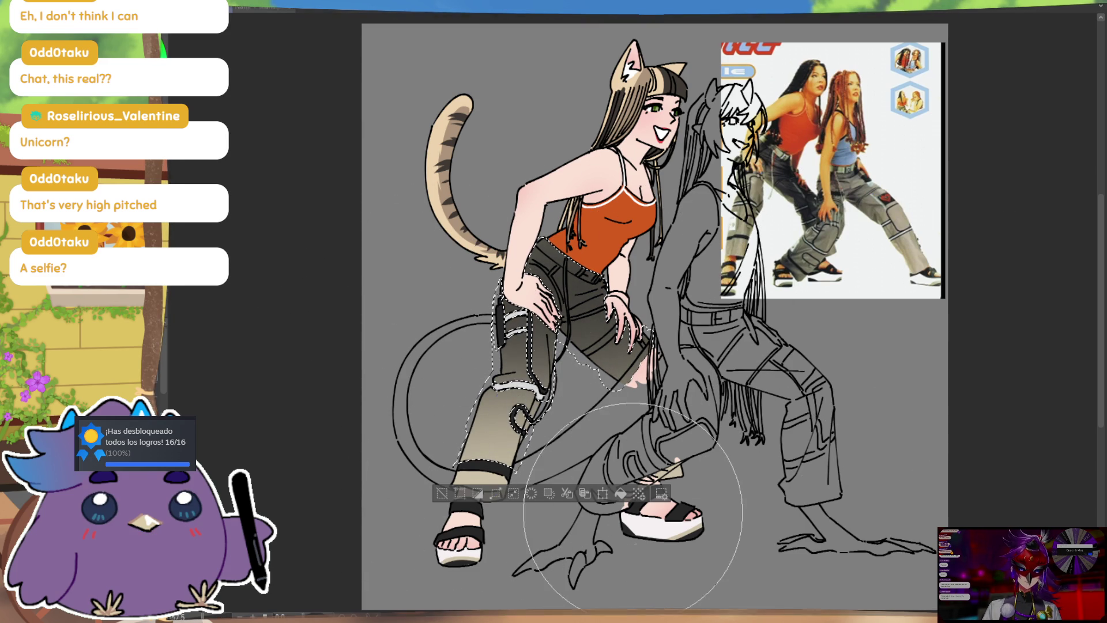
key(ctrl+d)
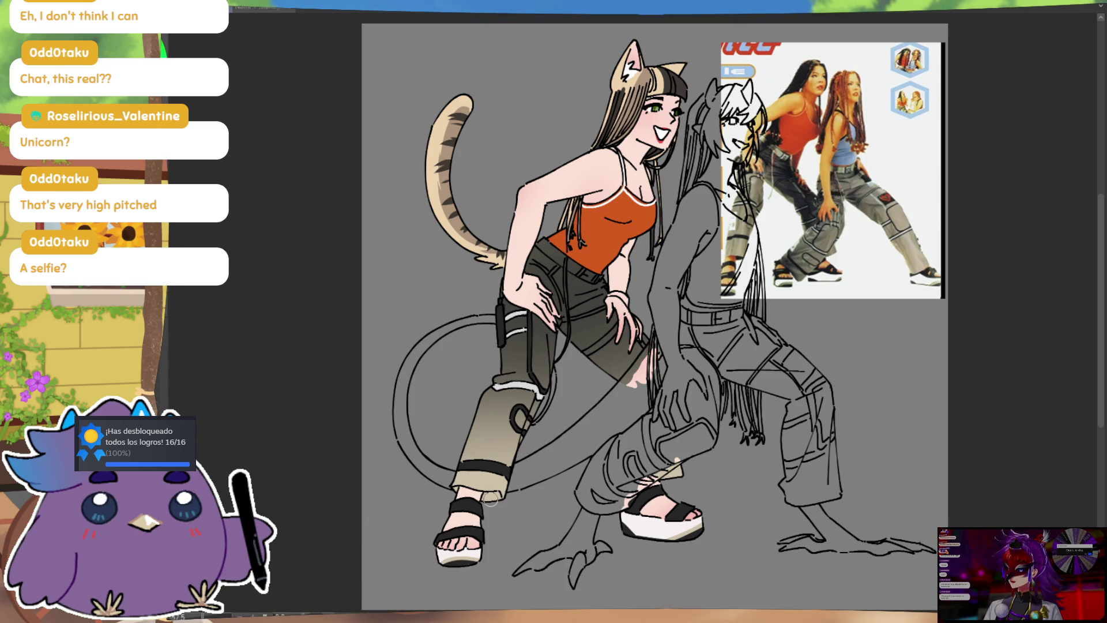
Paint a light beige highlight along the trouser waistband
drag(532, 239, 569, 266)
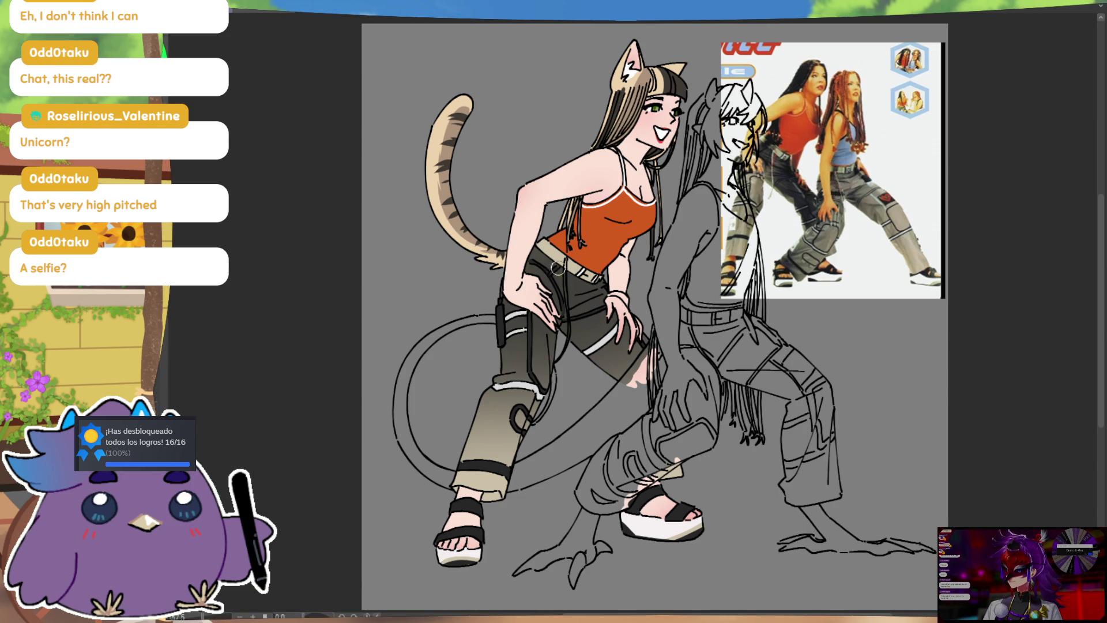
drag(614, 317, 620, 321)
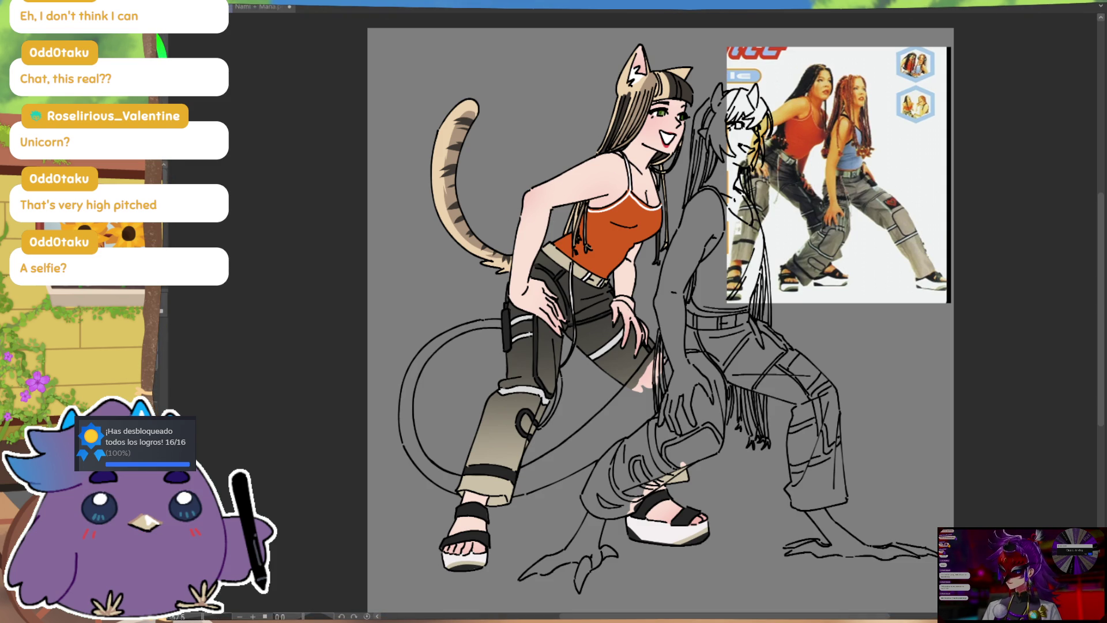
drag(889, 329, 874, 362)
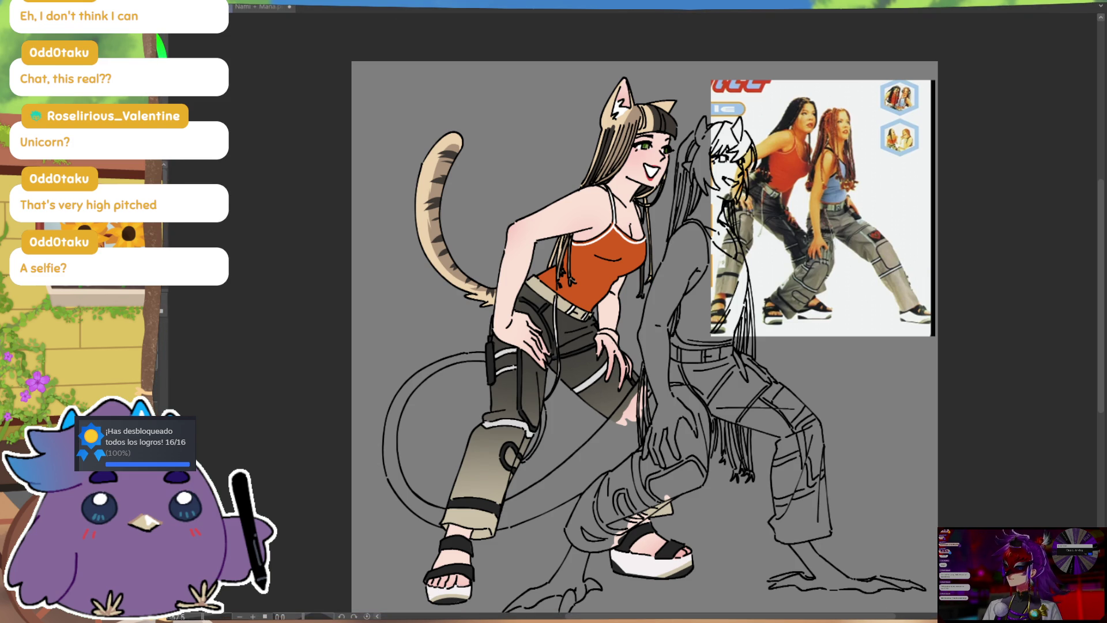
Brush white and pink inside the cat ear and recolour the mouth and cheek
drag(660, 119, 666, 156)
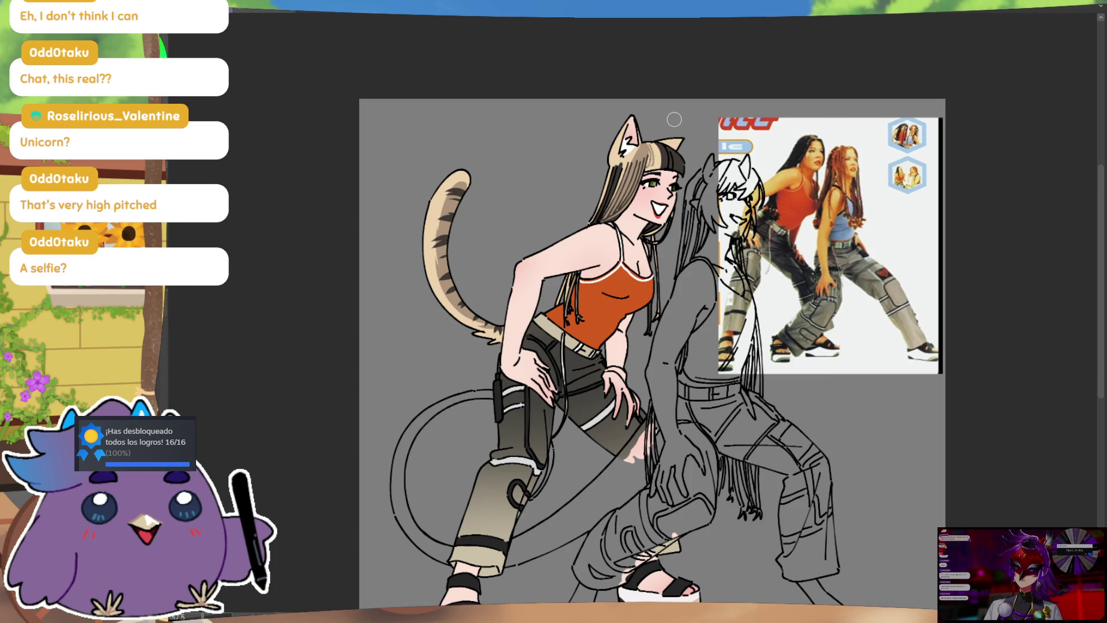
drag(621, 154, 626, 145)
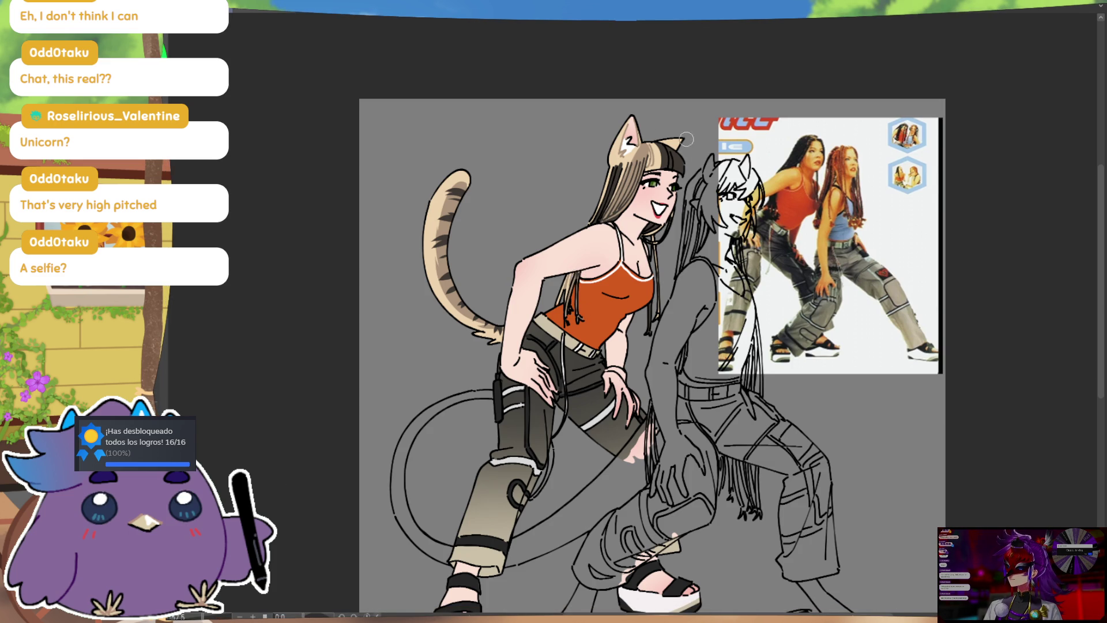
drag(624, 149, 630, 136)
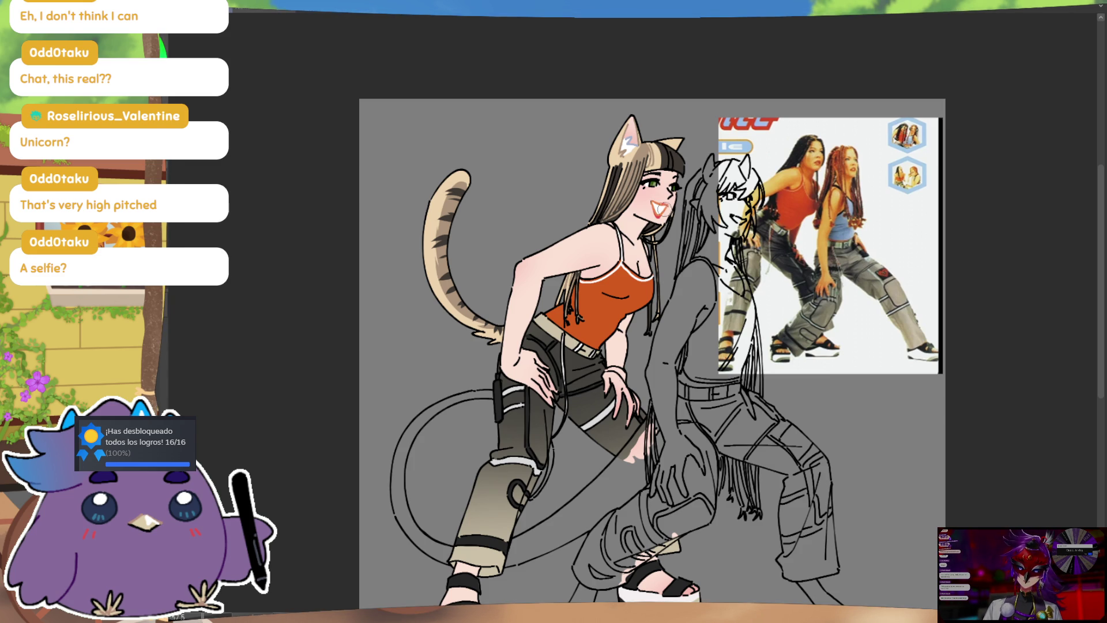
drag(657, 203, 669, 191)
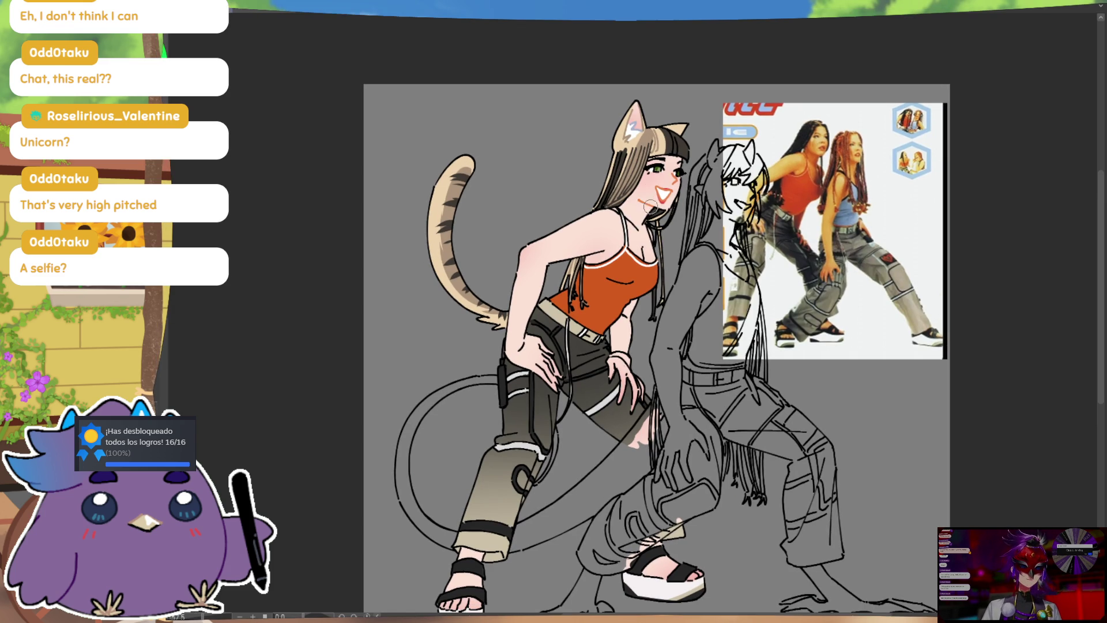
Ink teeth lines into the cat-girl's open mouth, then adjust the zoom
drag(661, 189, 670, 201)
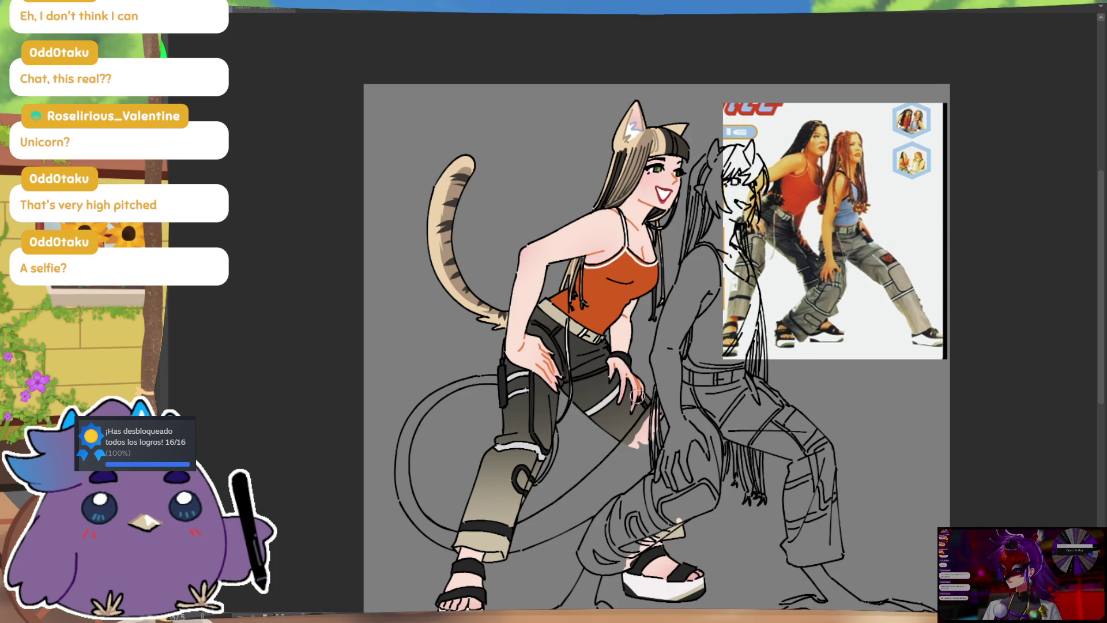
key(ctrl)
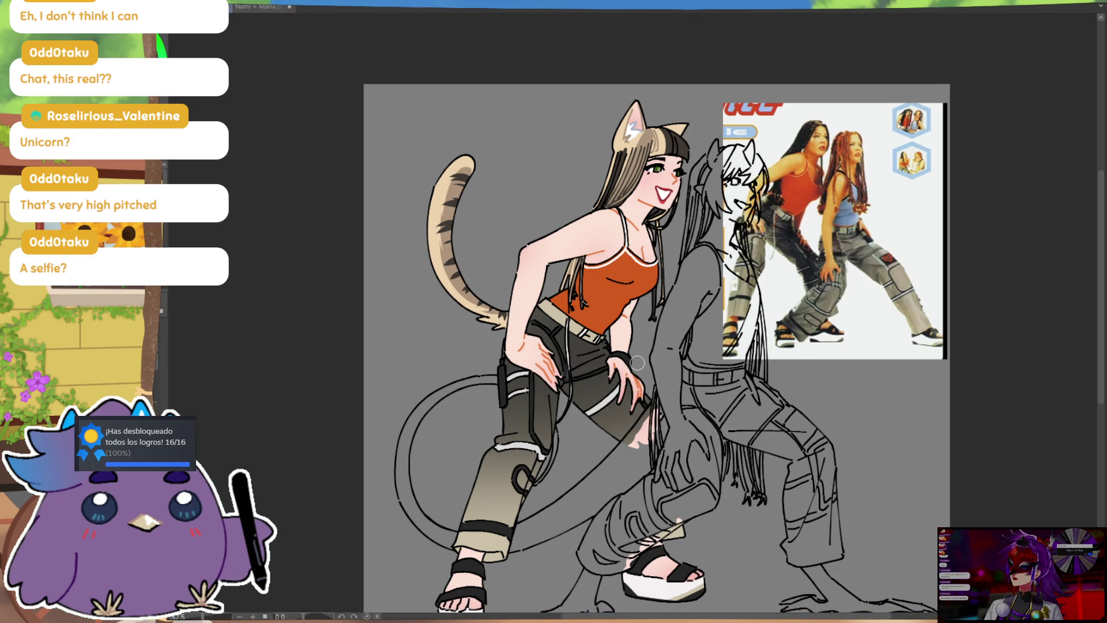
scroll(637, 365, down, 3)
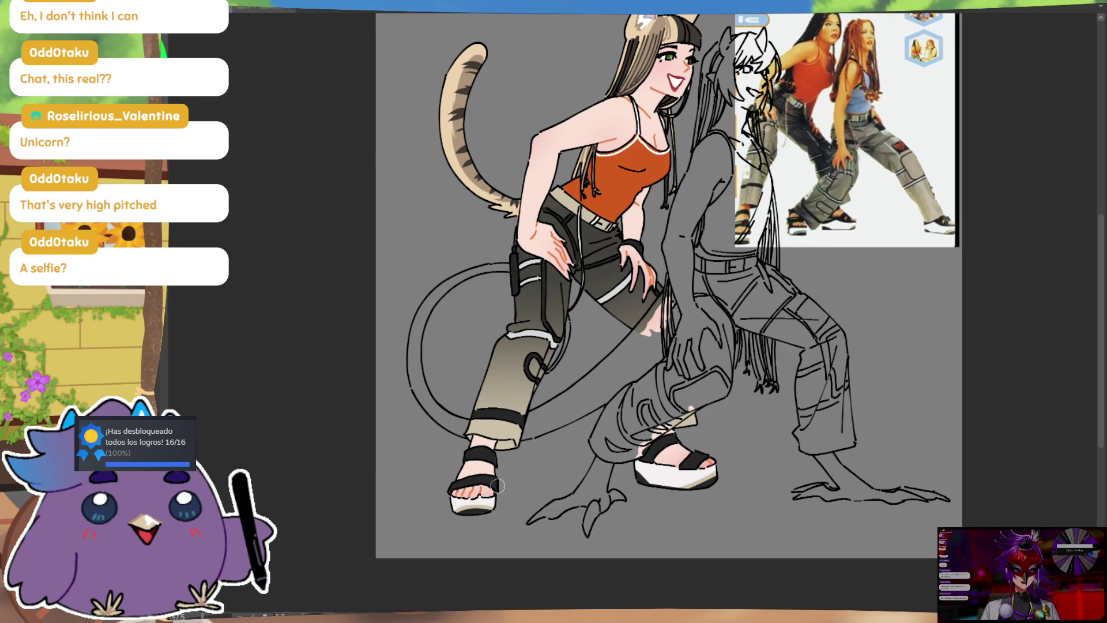
drag(694, 370, 676, 391)
drag(698, 338, 699, 304)
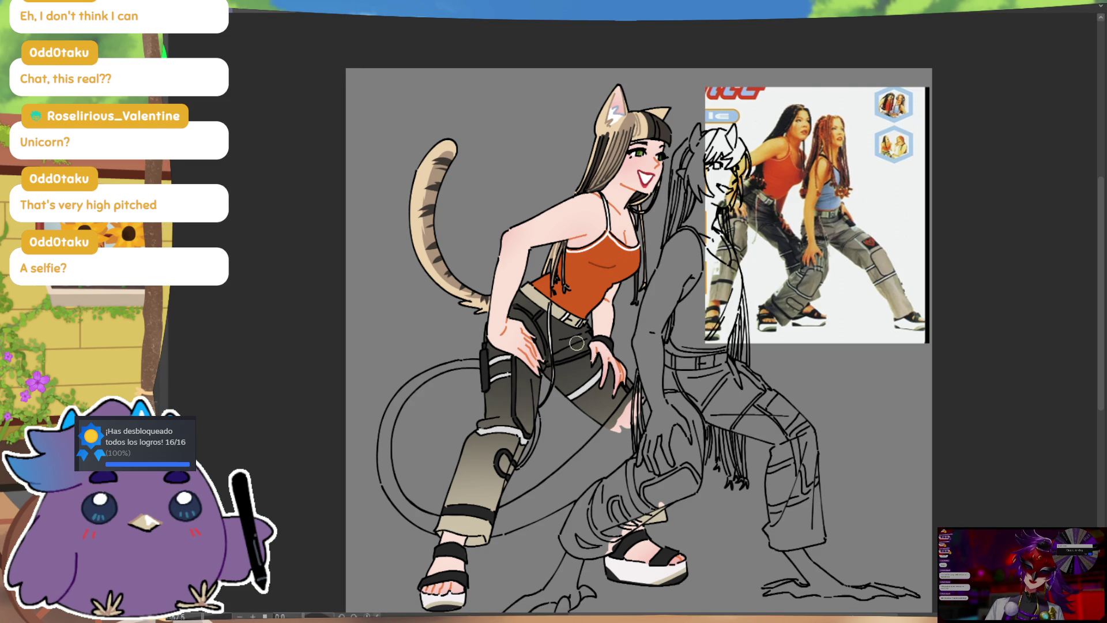
scroll(585, 319, down, 1)
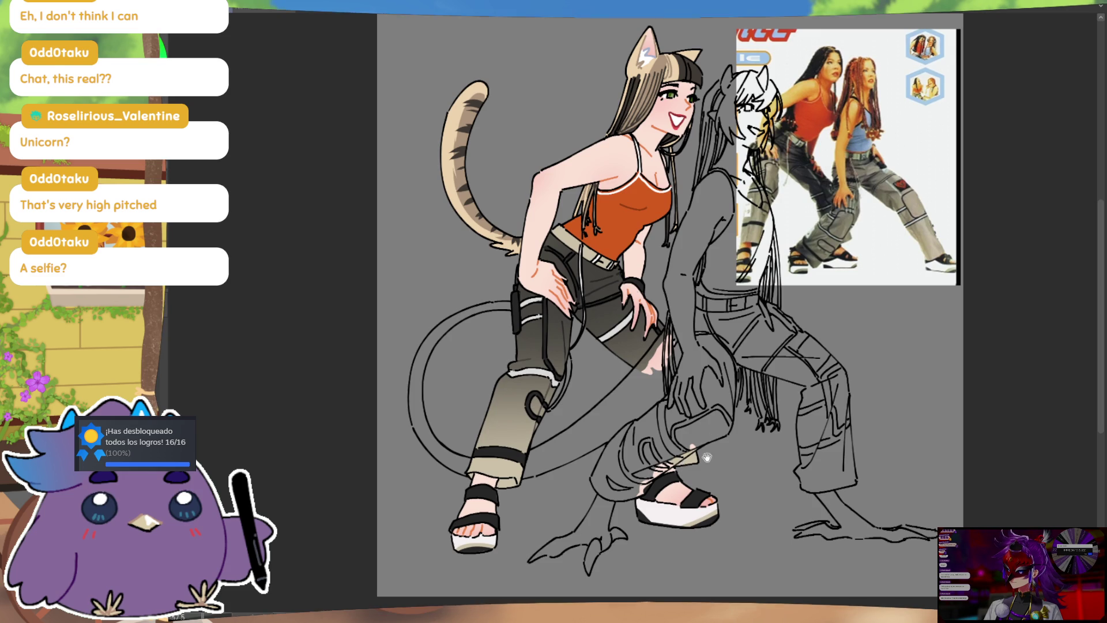
Add a small dark stroke to the cat-girl's hair, then reframe the view on both figures
drag(644, 536, 696, 472)
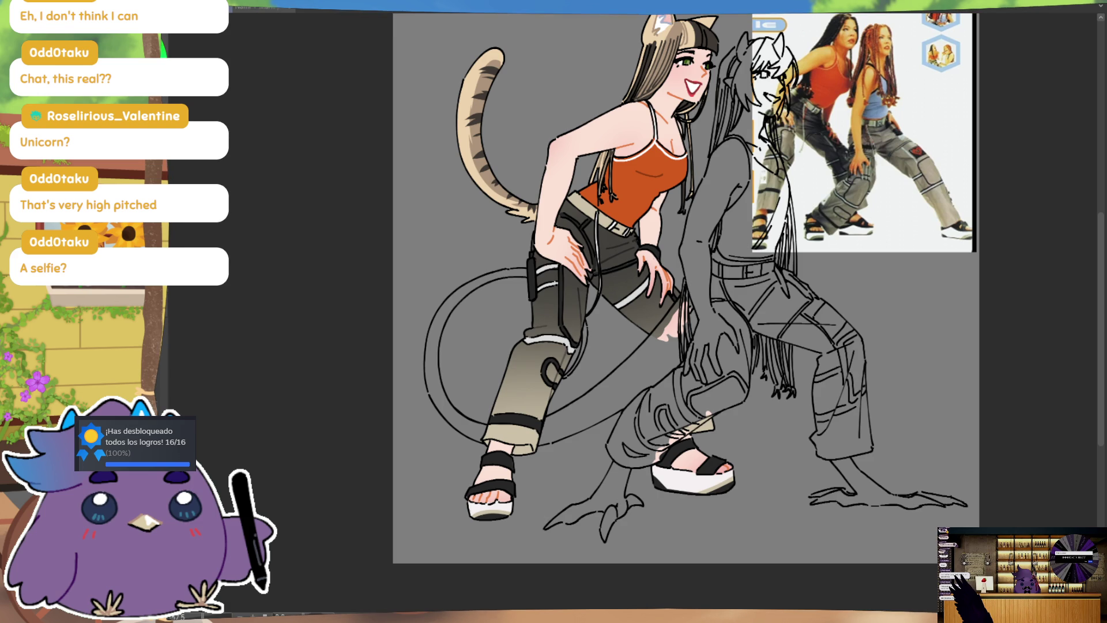
drag(893, 406, 908, 459)
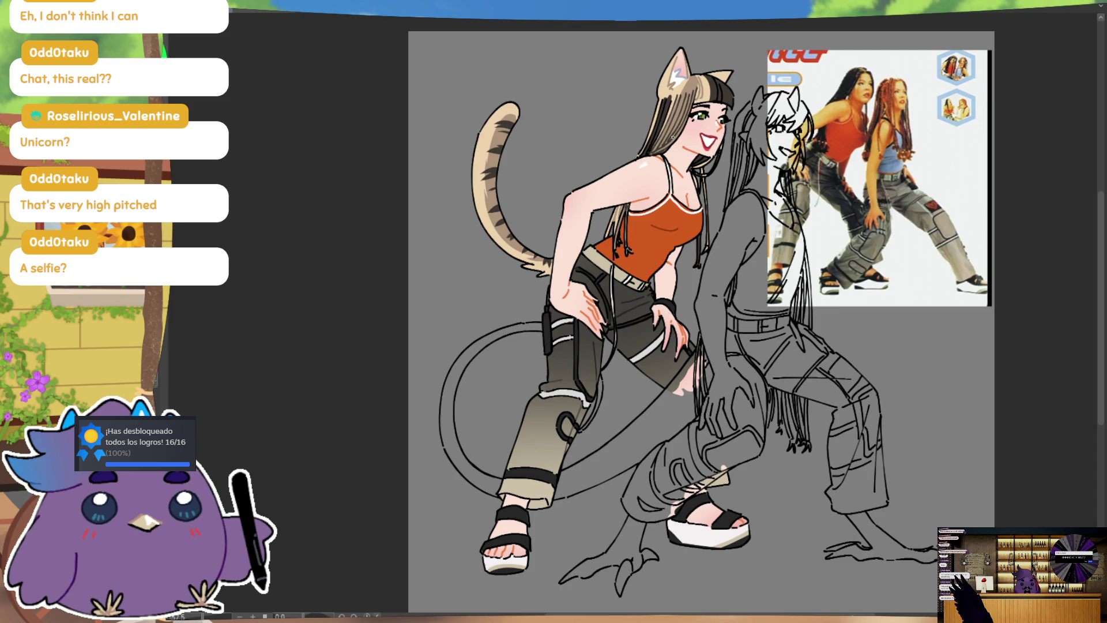
mouse_move(666, 101)
mouse_down()
mouse_move(665, 114)
mouse_move(684, 99)
mouse_up()
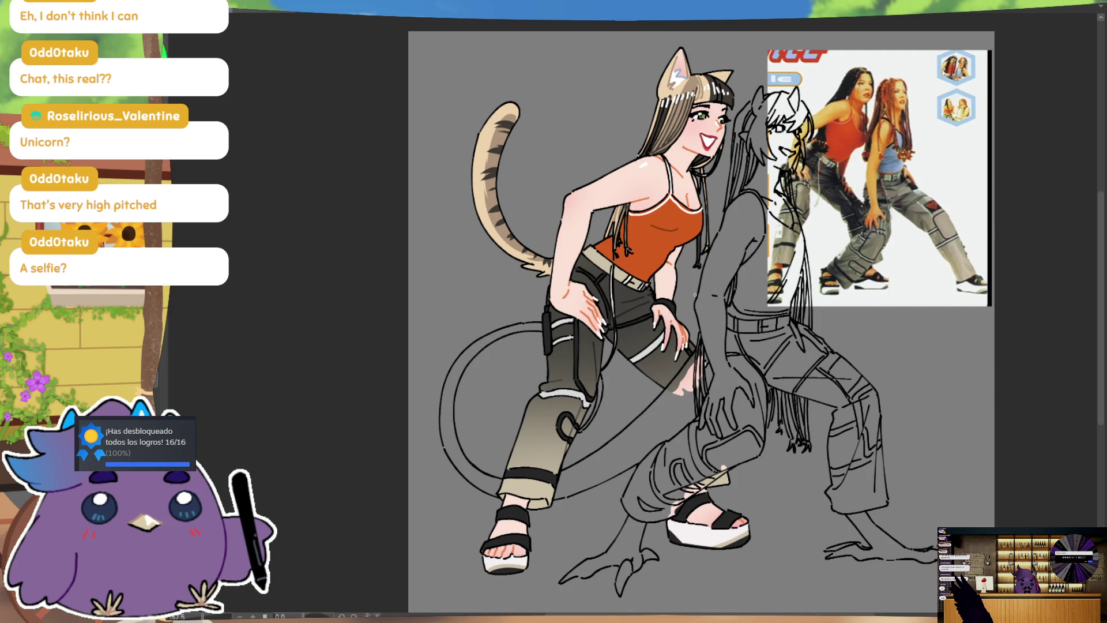
drag(582, 438, 616, 336)
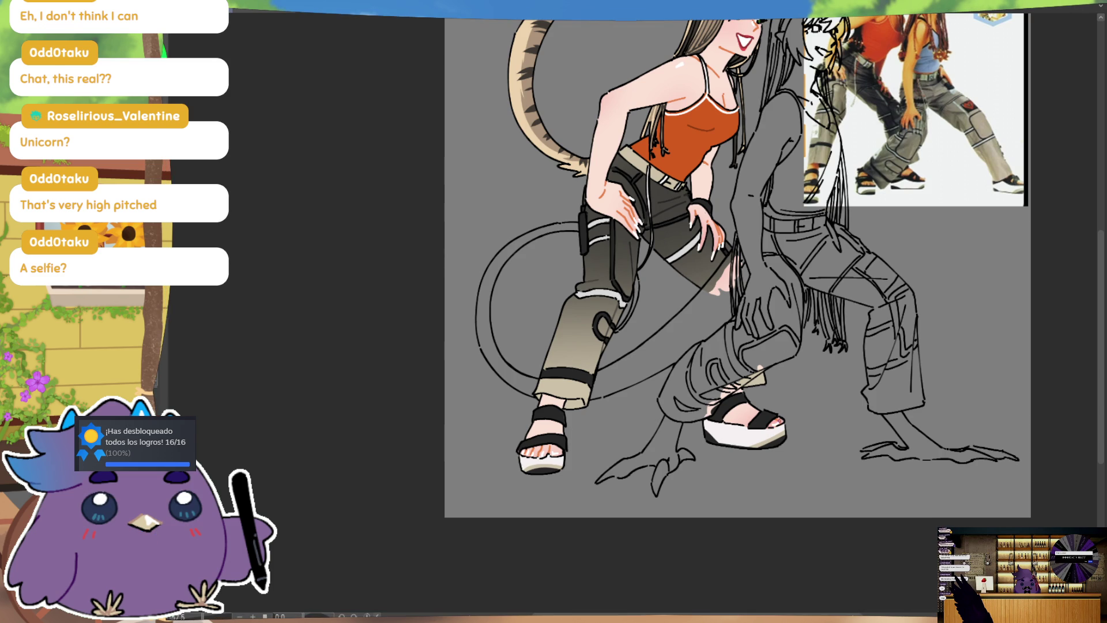
drag(801, 356, 769, 477)
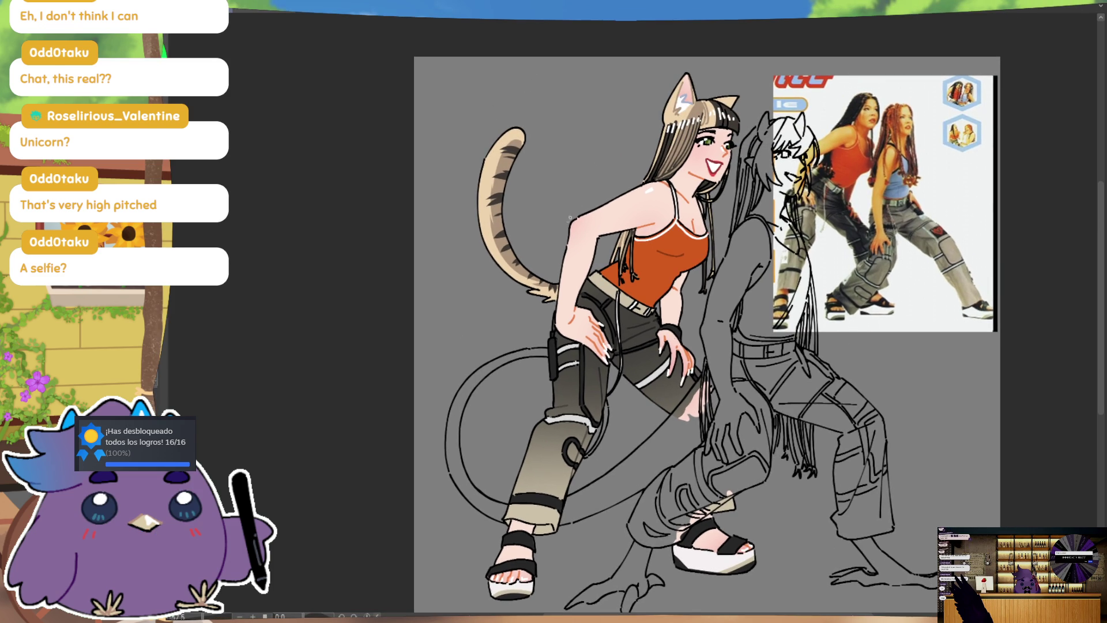
drag(735, 195, 715, 227)
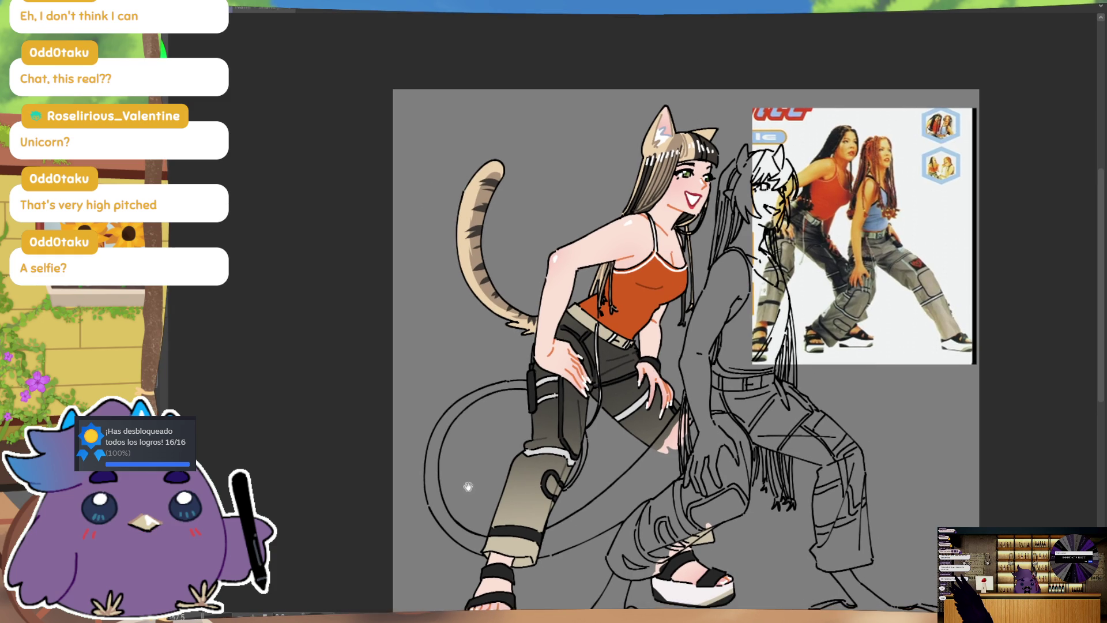
drag(462, 482, 441, 424)
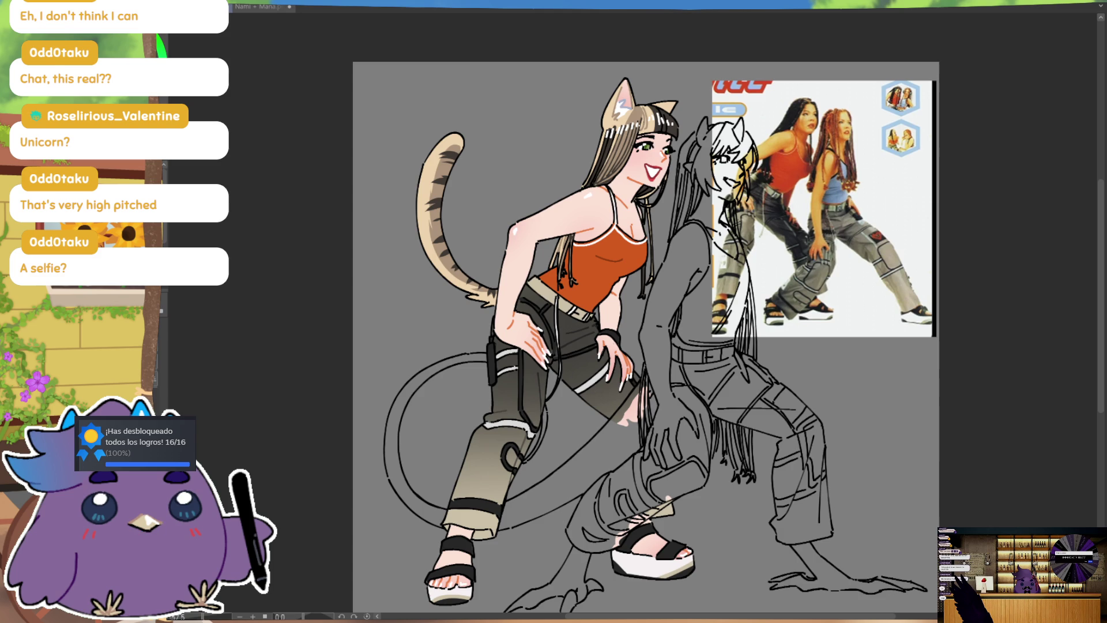
key(ctrl)
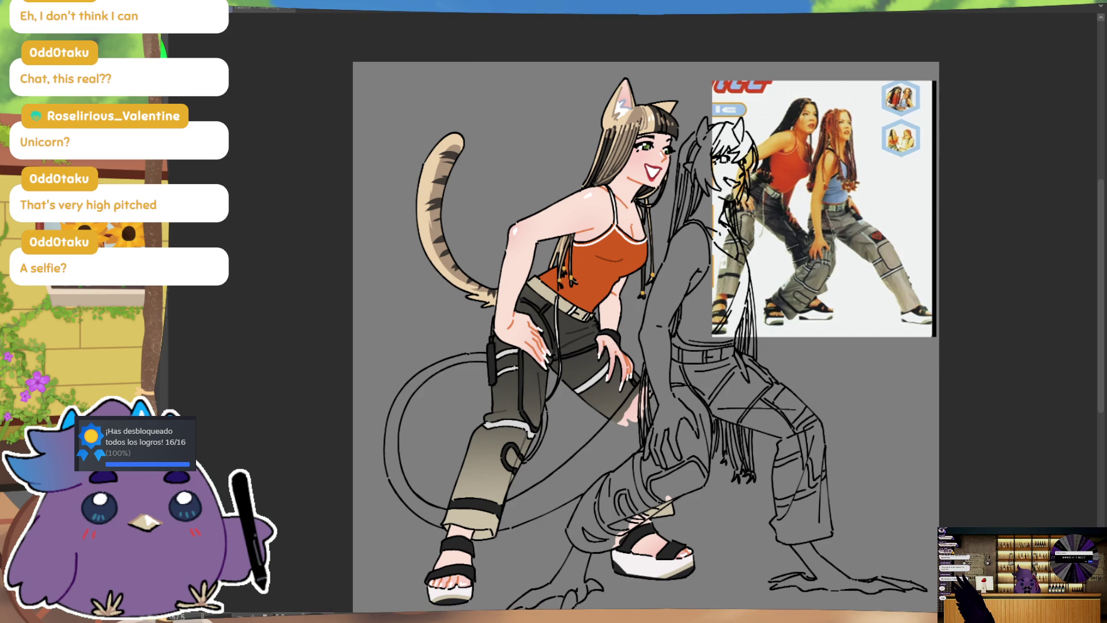
click(273, 8)
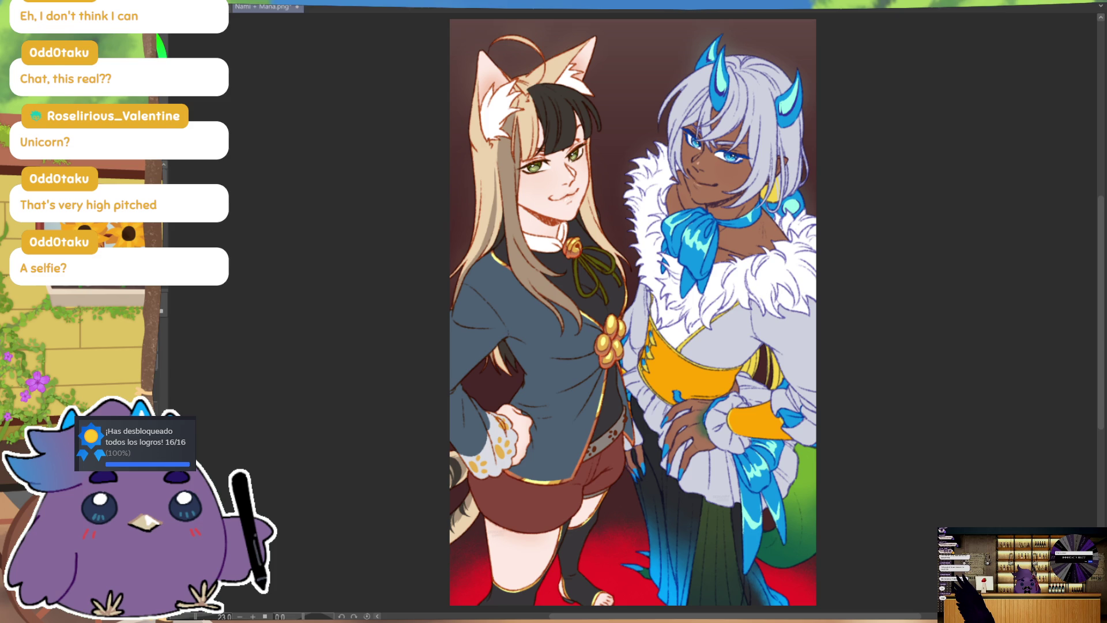
key(ctrl+Tab)
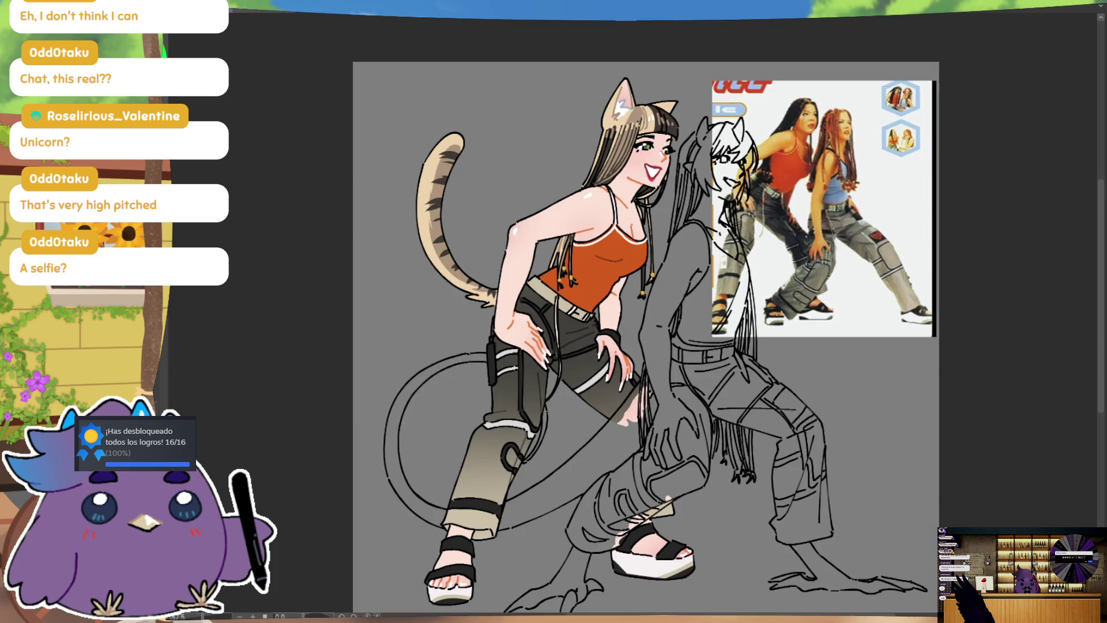
Hide the reference photo and paint brown over the lizard's face and neck
key(ctrl+z)
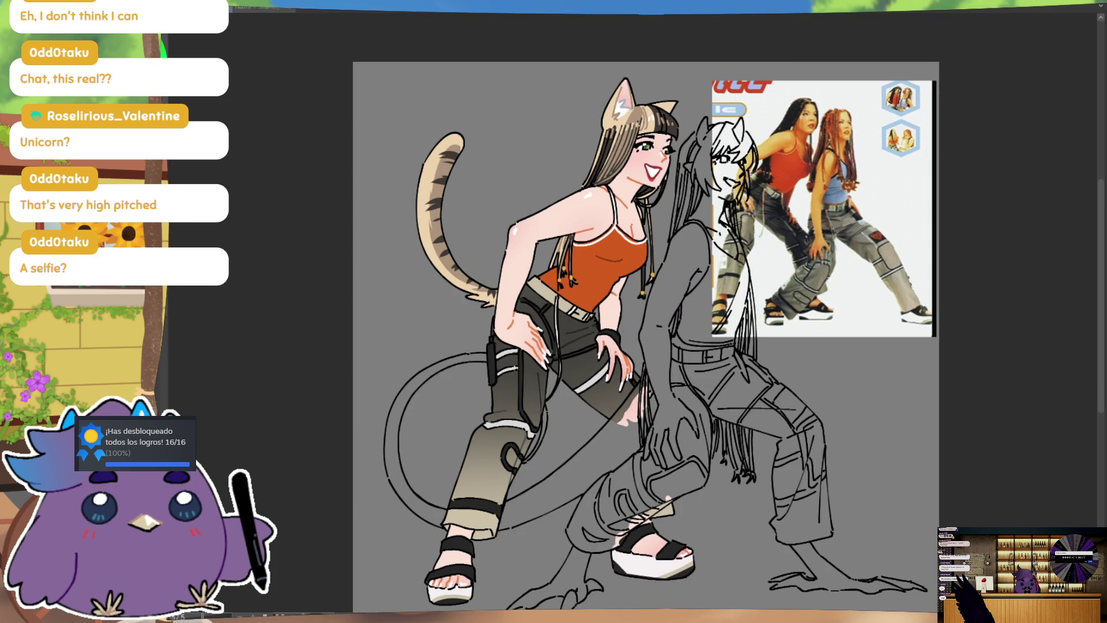
drag(701, 230, 713, 173)
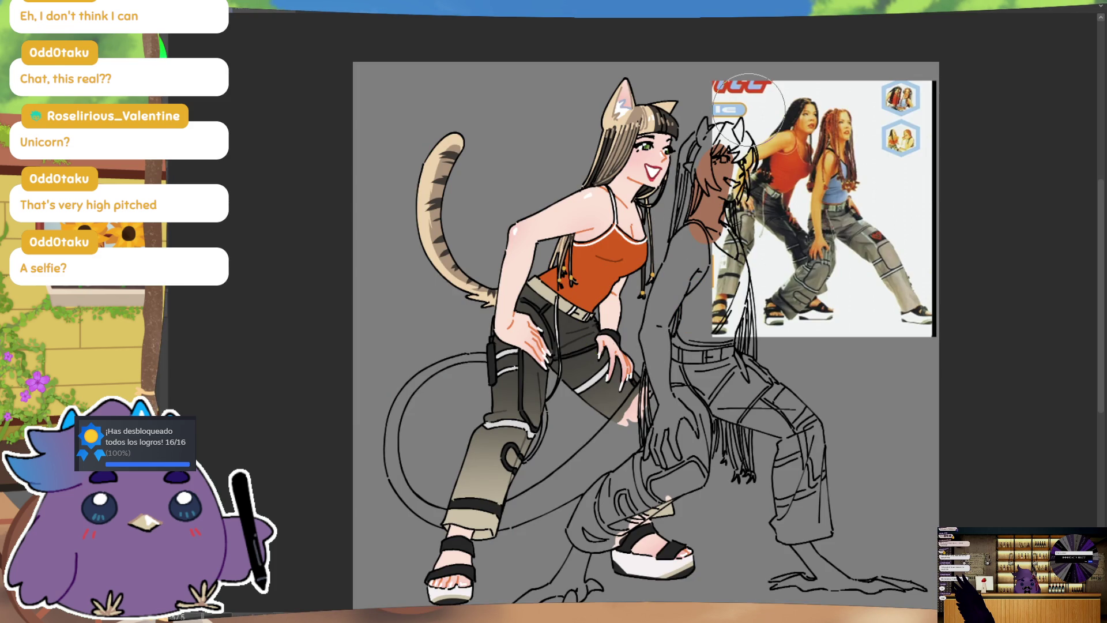
key(ctrl+comma)
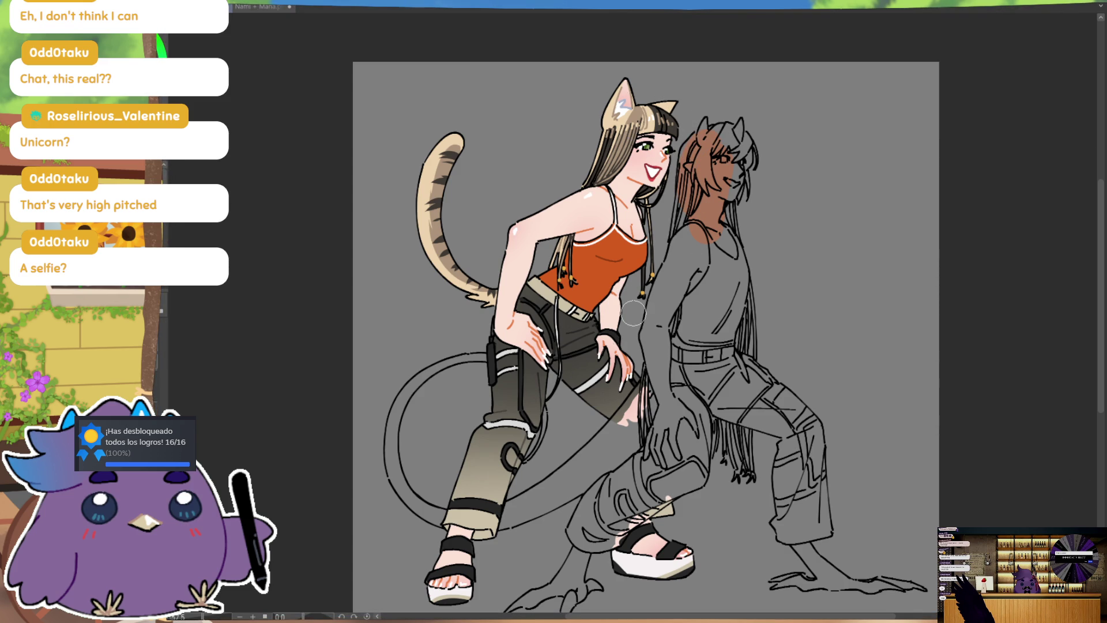
mouse_move(693, 143)
mouse_down()
mouse_move(697, 166)
mouse_move(719, 130)
mouse_up()
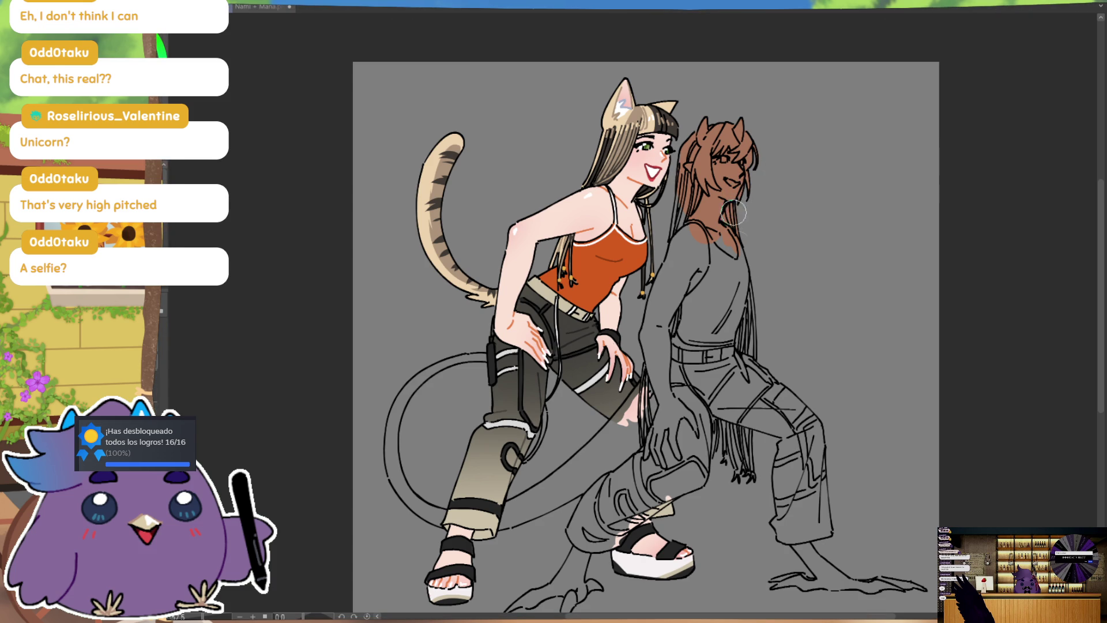
Fill the lizard's chest, shoulder, upper arm and torso side with brown
click(730, 274)
mouse_move(729, 275)
mouse_down()
mouse_move(678, 275)
mouse_move(671, 257)
mouse_up()
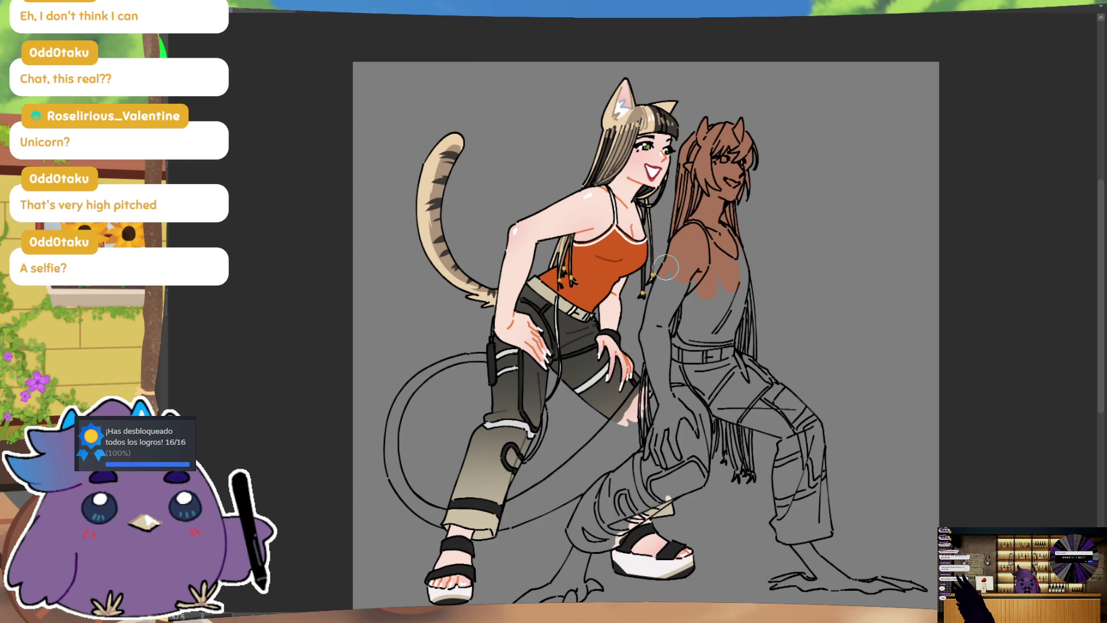
mouse_move(661, 275)
mouse_down()
mouse_move(645, 327)
mouse_move(659, 393)
mouse_up()
mouse_move(666, 353)
mouse_down()
mouse_move(708, 253)
mouse_move(723, 294)
mouse_up()
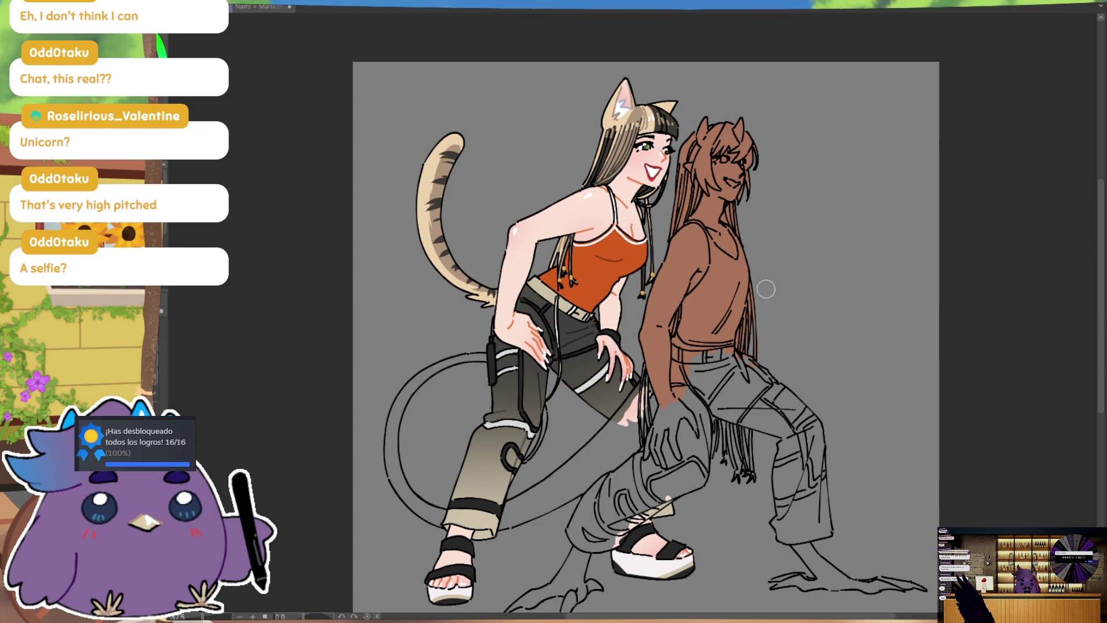
drag(758, 386, 747, 355)
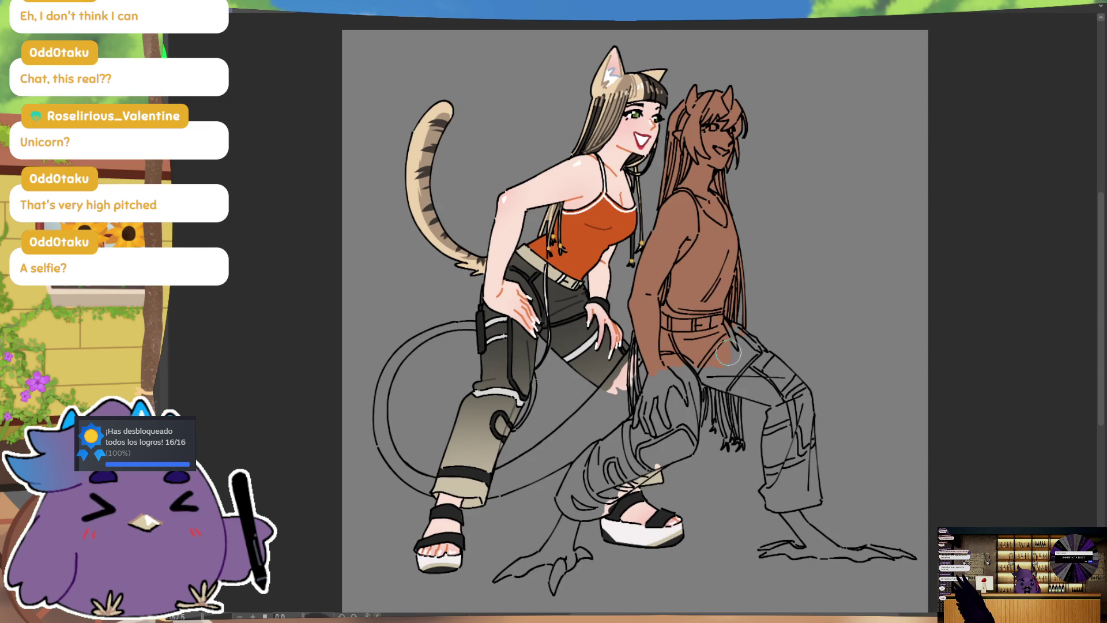
Brush brown over the shirt beside the belt, the hand and lower arm, and the front pant leg down to the ankle
drag(741, 314, 760, 345)
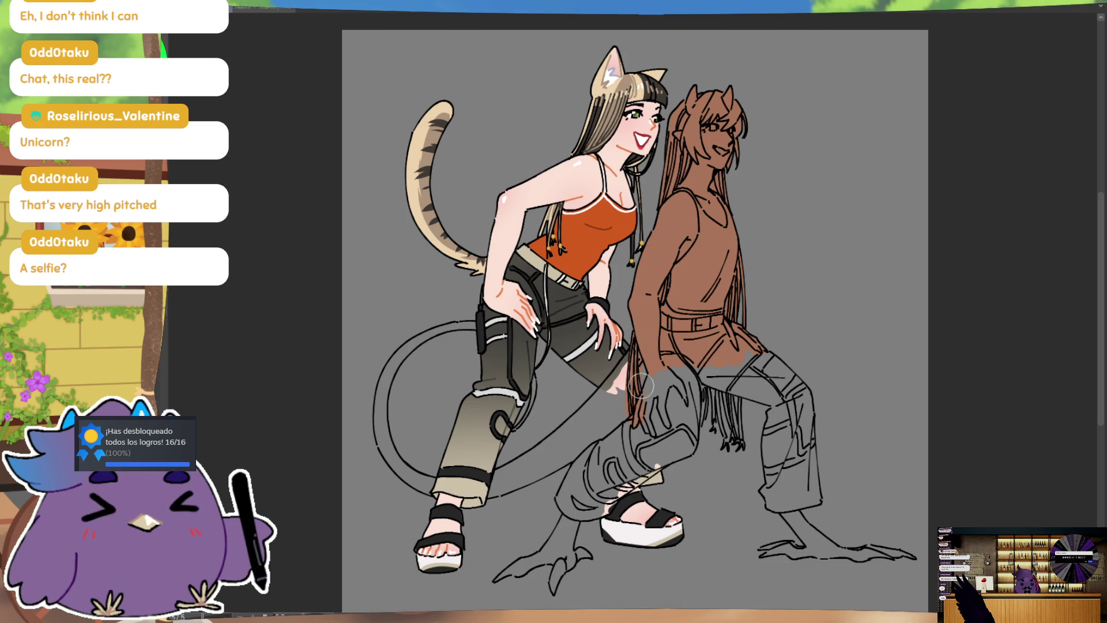
drag(633, 398, 692, 362)
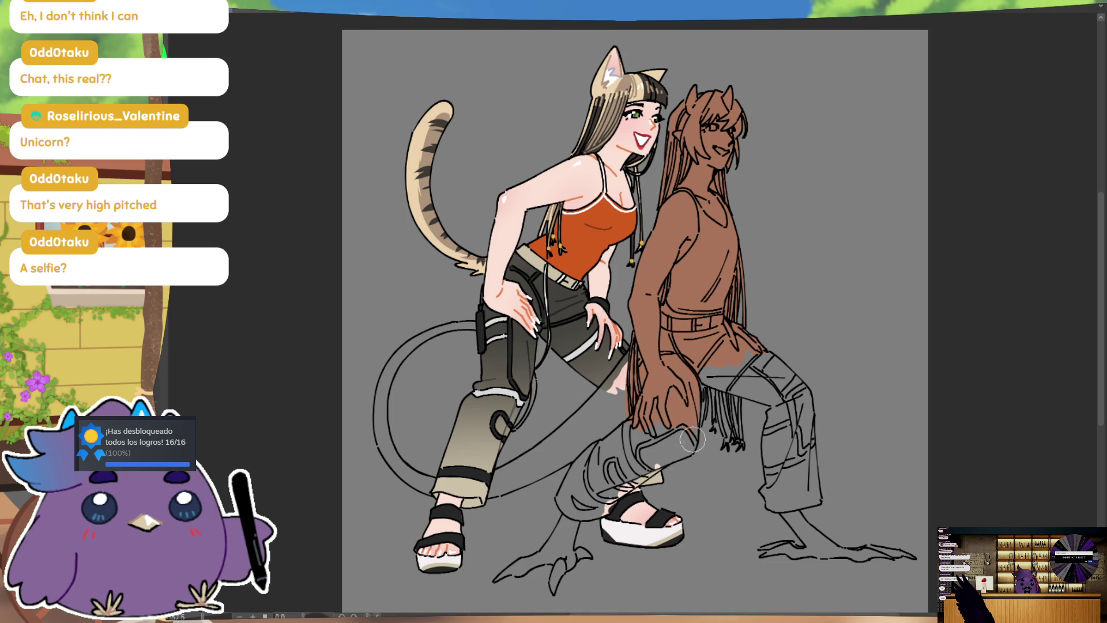
mouse_move(661, 459)
mouse_down()
mouse_move(679, 460)
mouse_move(619, 497)
mouse_up()
drag(658, 464, 604, 510)
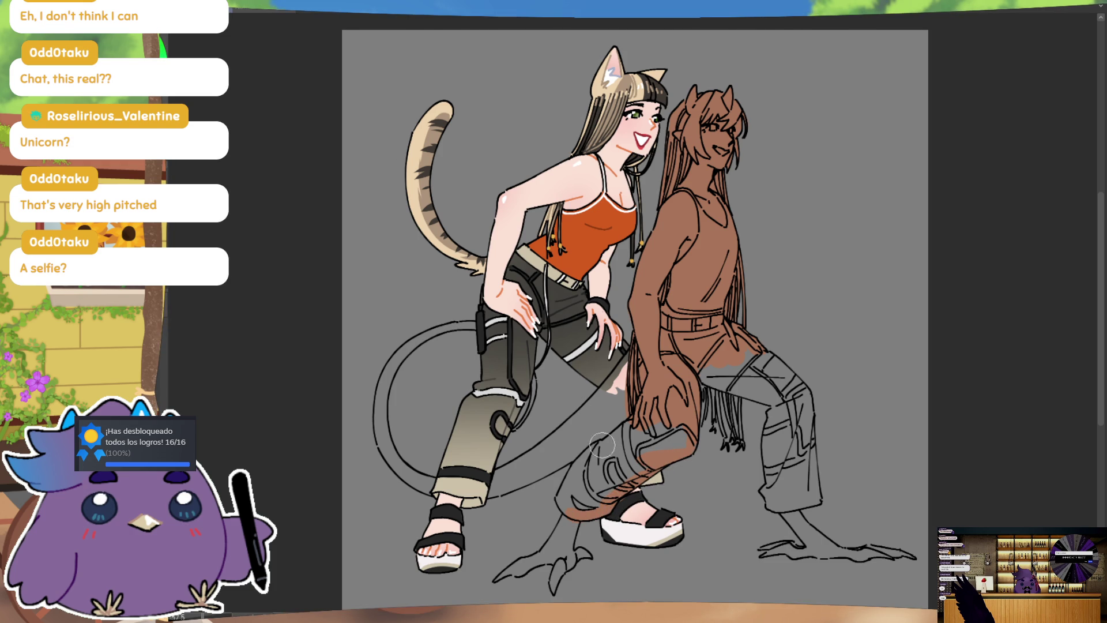
drag(602, 451, 640, 472)
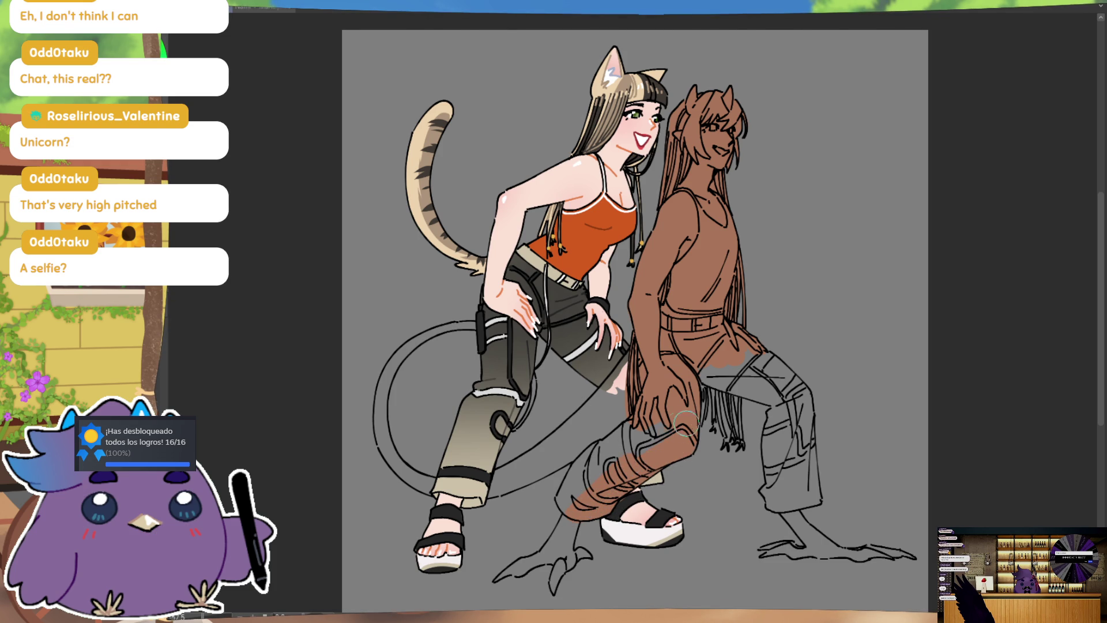
drag(649, 417, 597, 472)
drag(642, 407, 631, 483)
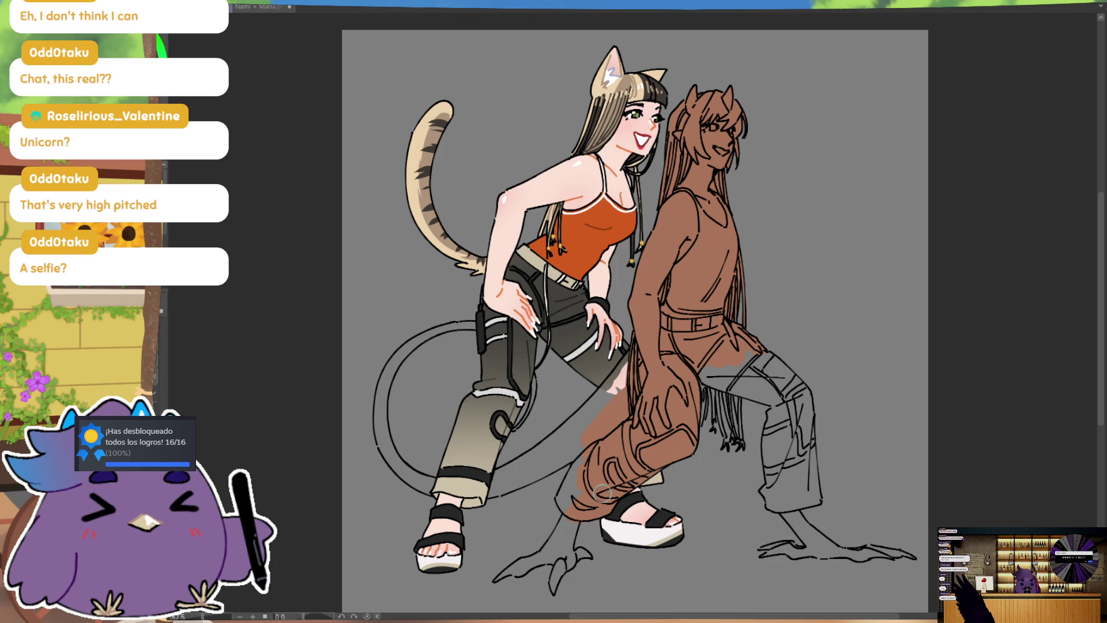
drag(607, 496, 565, 505)
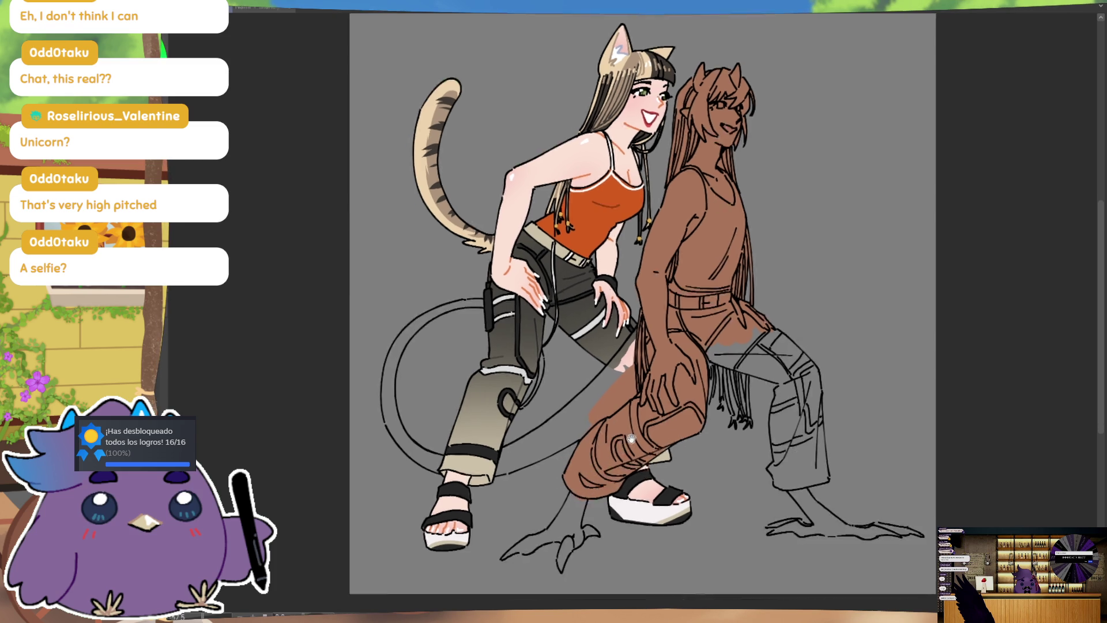
scroll(571, 463, down, 5)
Fill the clawed front leg and its toe claws with brown
drag(569, 461, 585, 449)
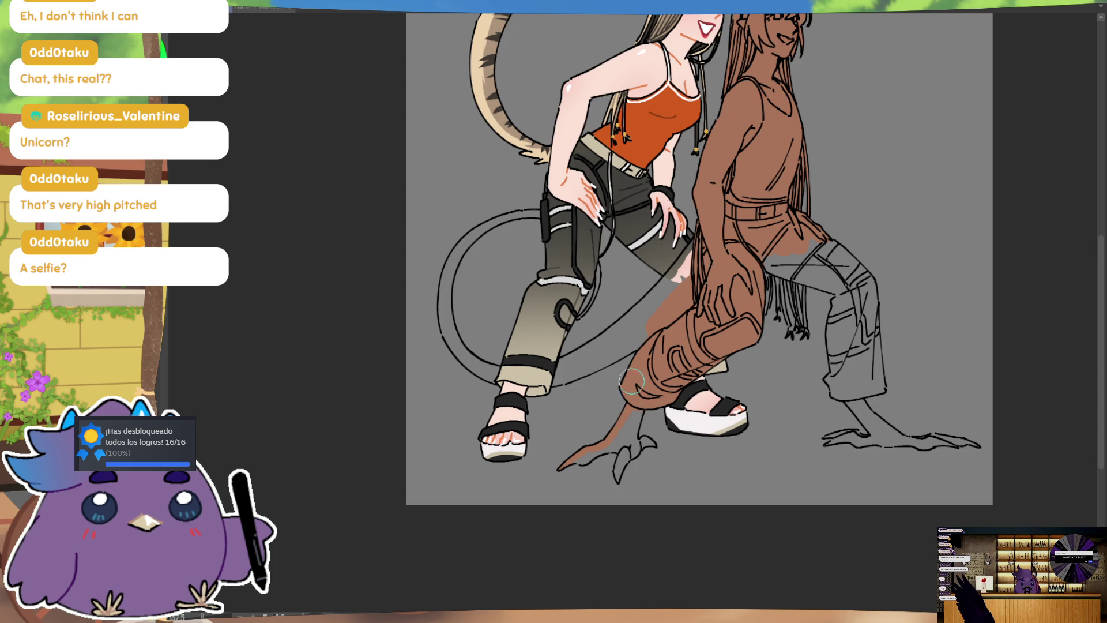
drag(627, 404, 631, 424)
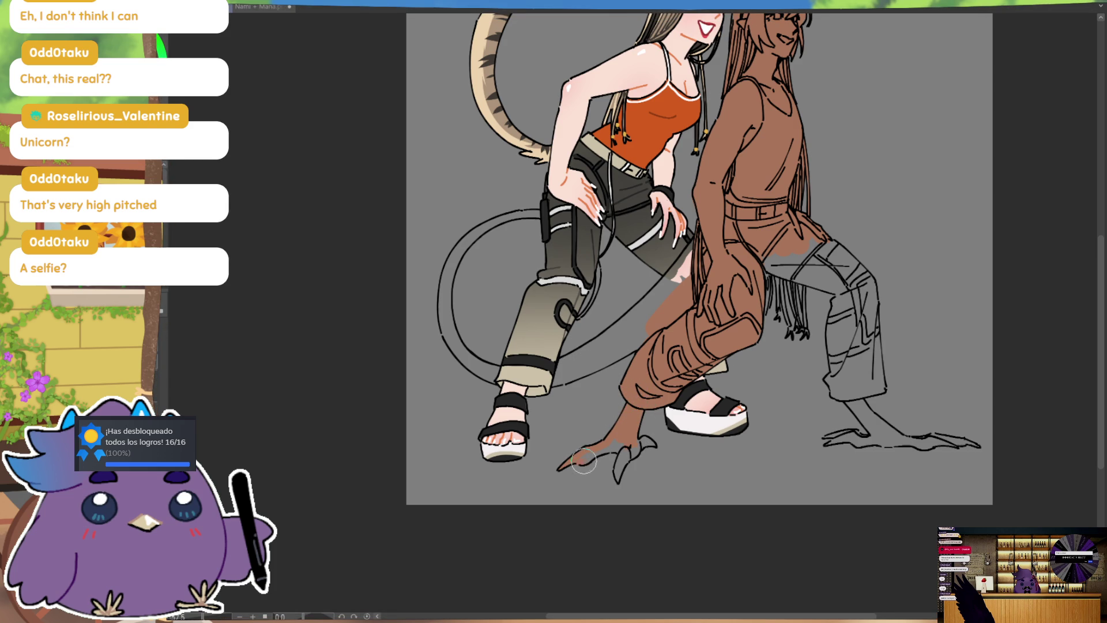
drag(589, 456, 604, 448)
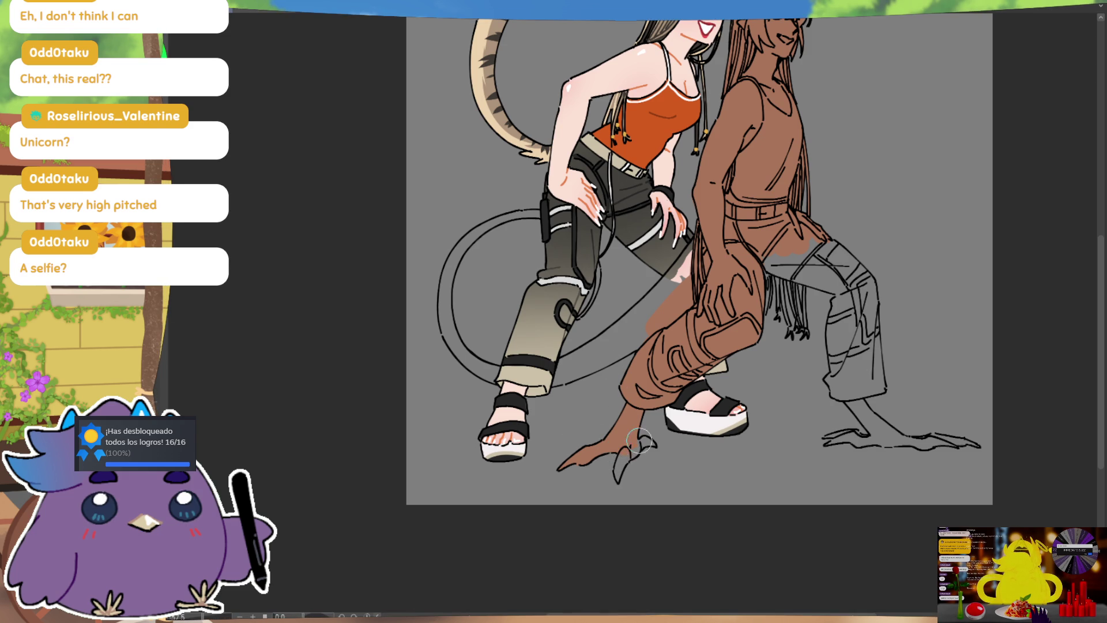
drag(623, 455, 617, 474)
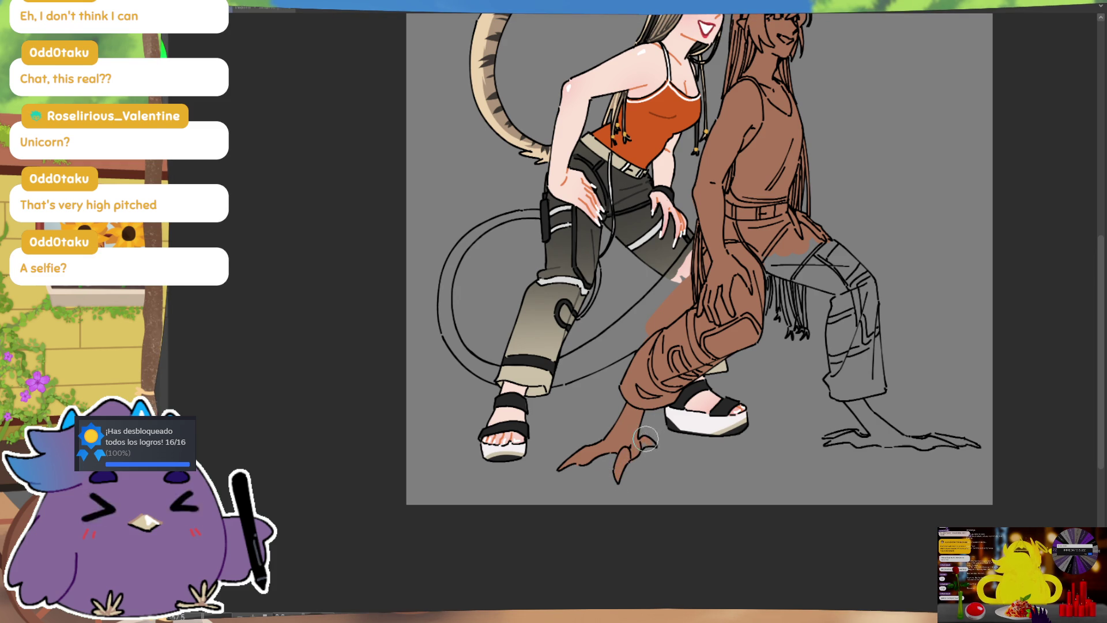
drag(643, 444, 647, 446)
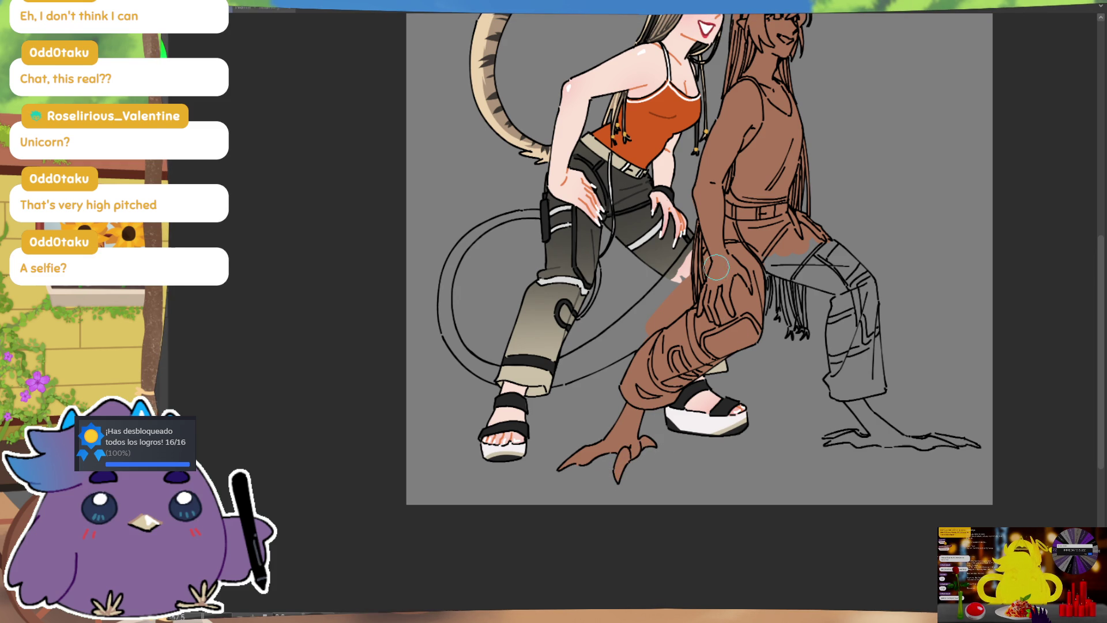
Fill the long tail solid brown, covering the light streak near its tip
drag(564, 362, 624, 315)
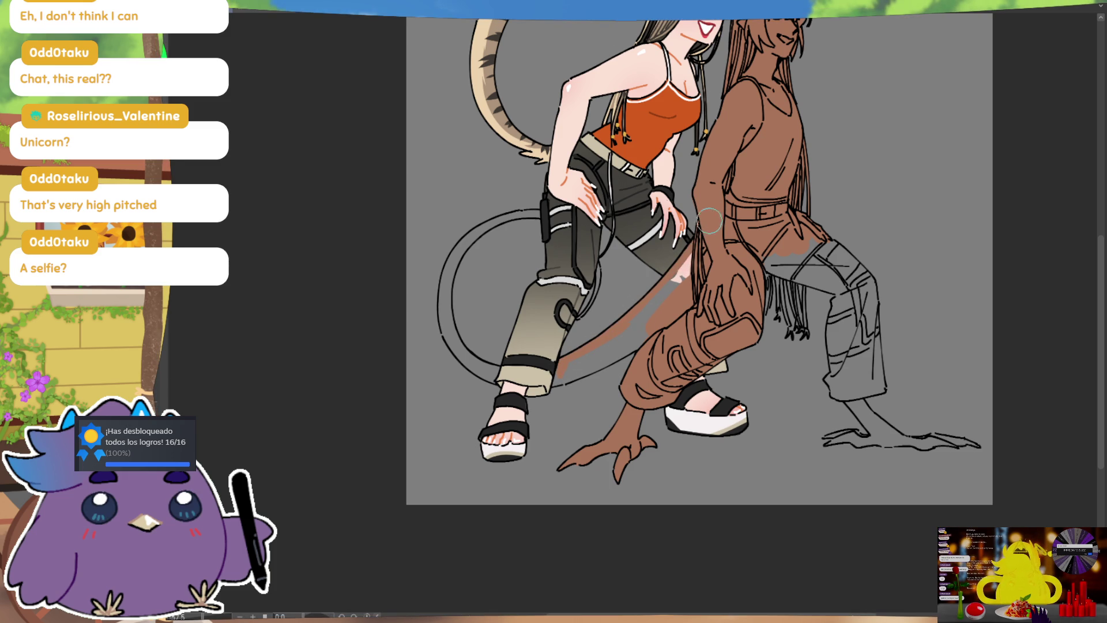
mouse_move(692, 259)
mouse_down()
mouse_move(620, 337)
mouse_move(558, 376)
mouse_up()
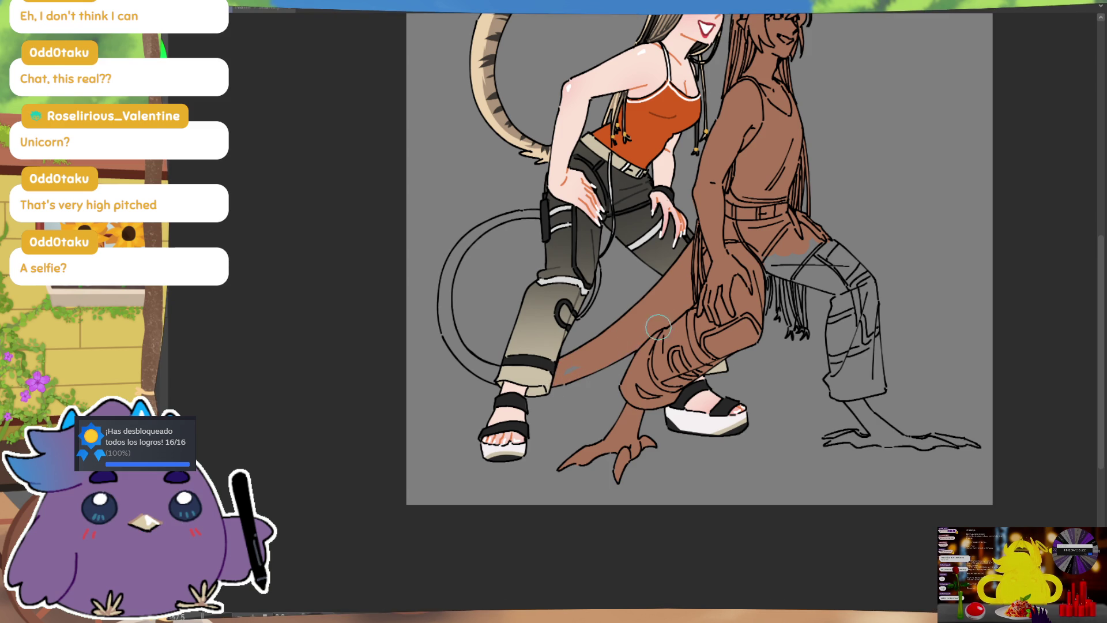
drag(615, 351, 572, 369)
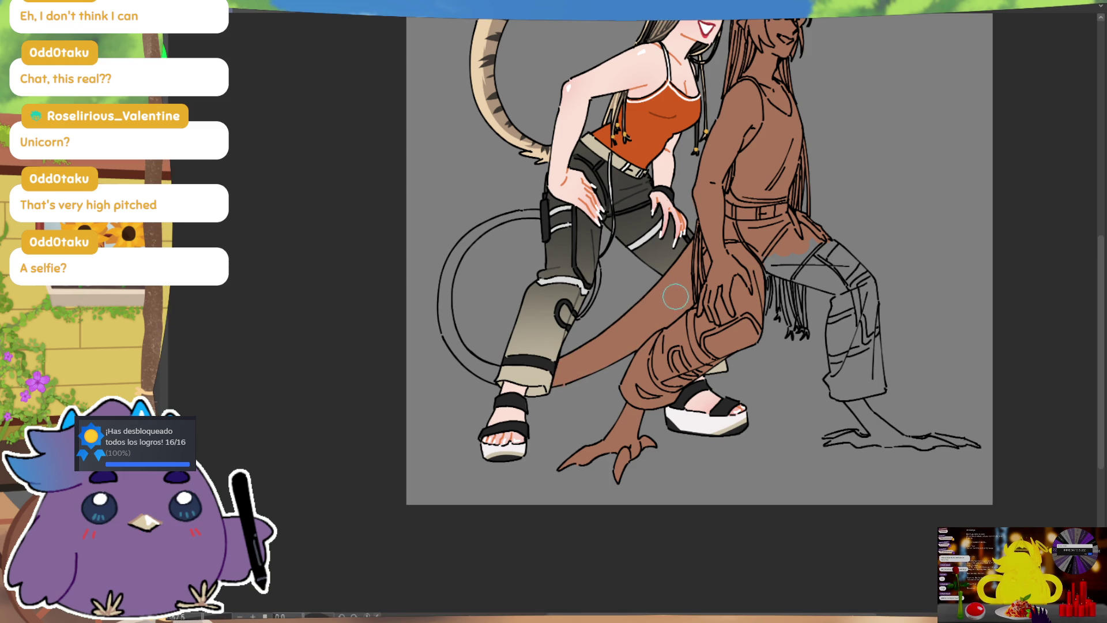
drag(763, 342, 653, 361)
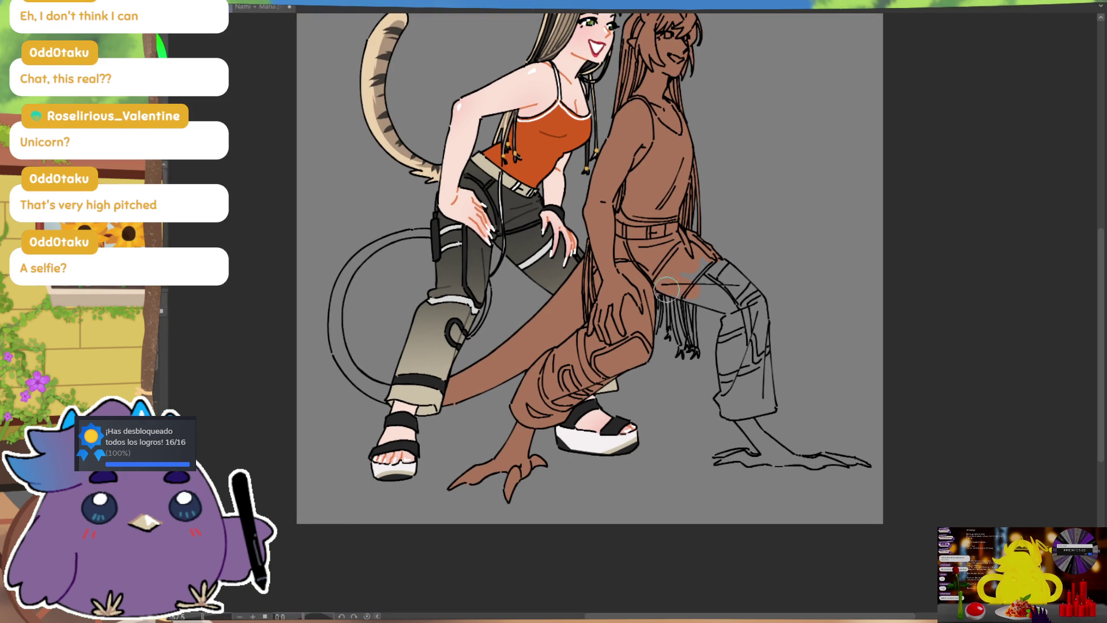
drag(692, 241, 660, 266)
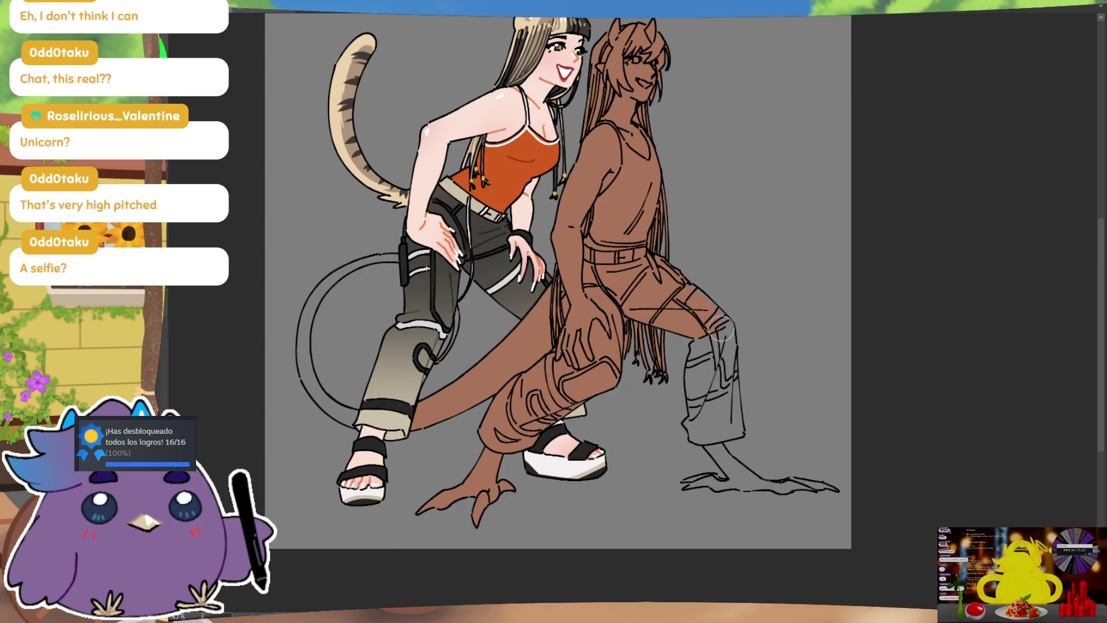
key(h)
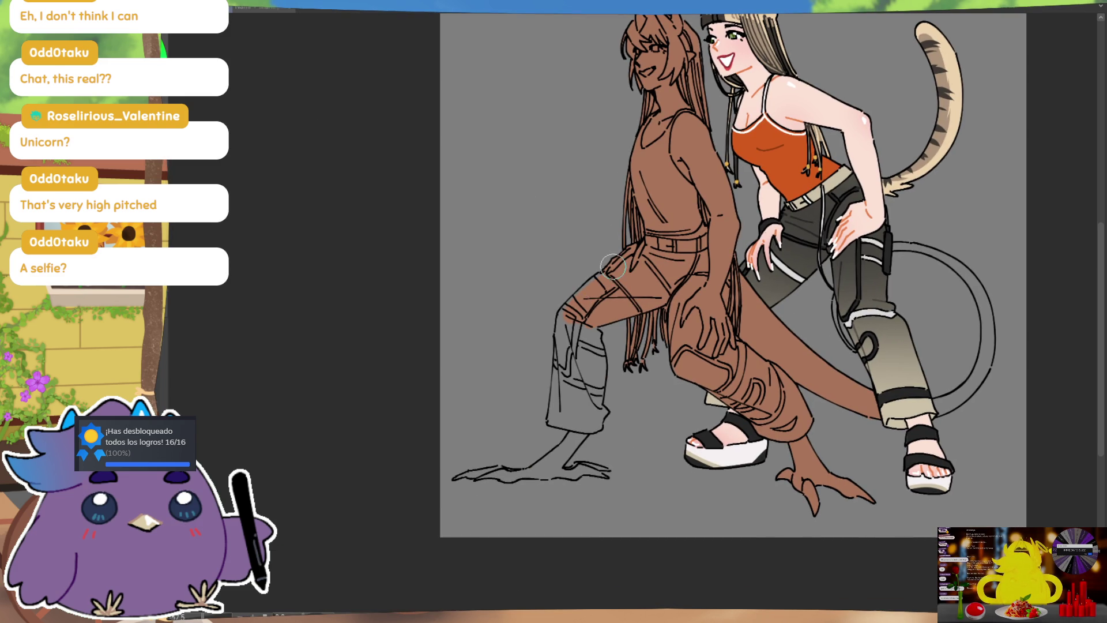
On the flipped canvas, brush brown into the back pant leg, then the back lower leg, and fit the drawing to view
drag(554, 411, 556, 349)
drag(551, 422, 588, 426)
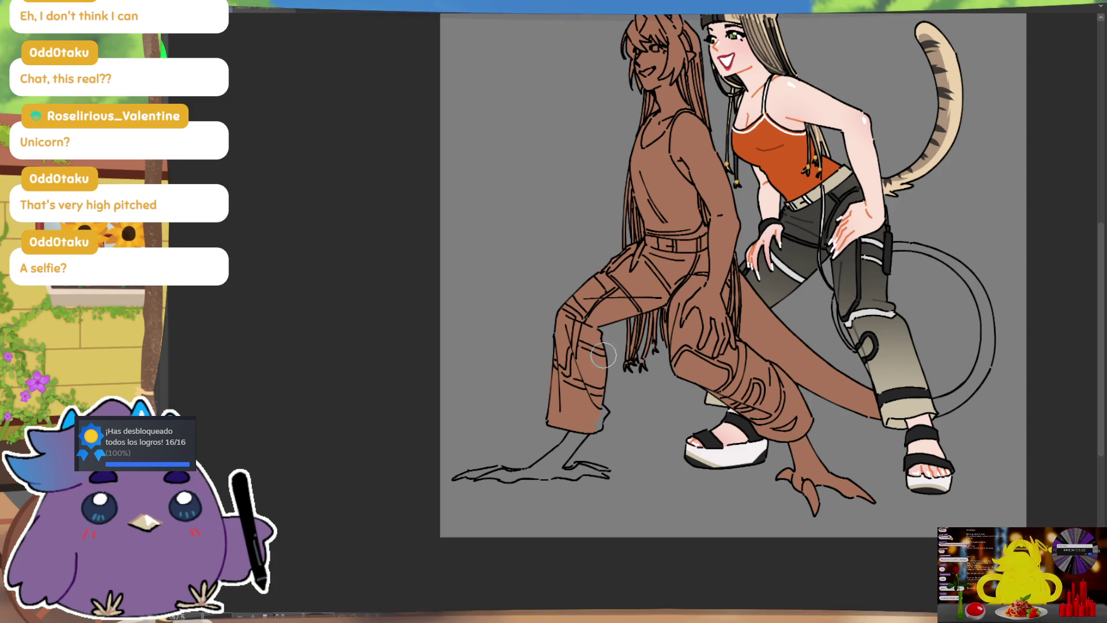
drag(599, 420, 604, 412)
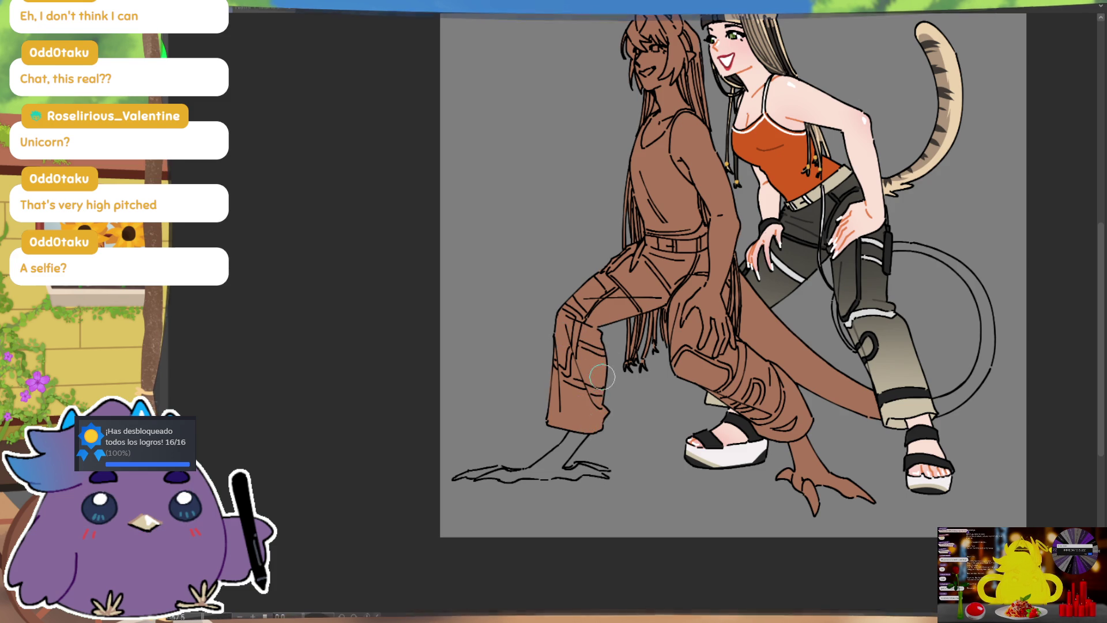
key(h)
drag(712, 343, 686, 272)
drag(655, 363, 686, 401)
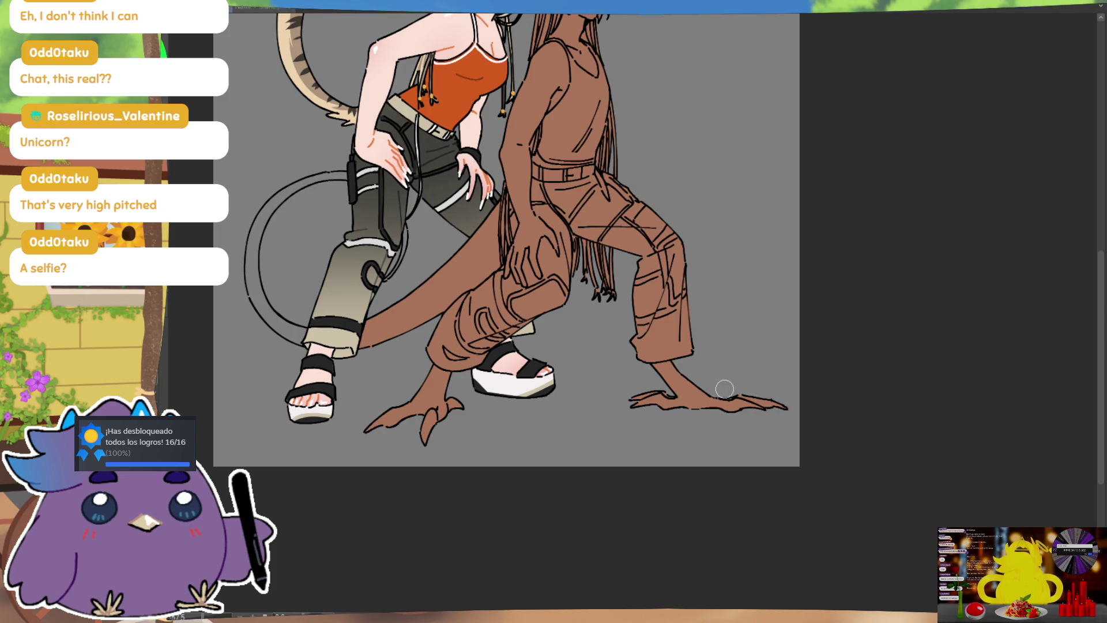
key(ctrl+0)
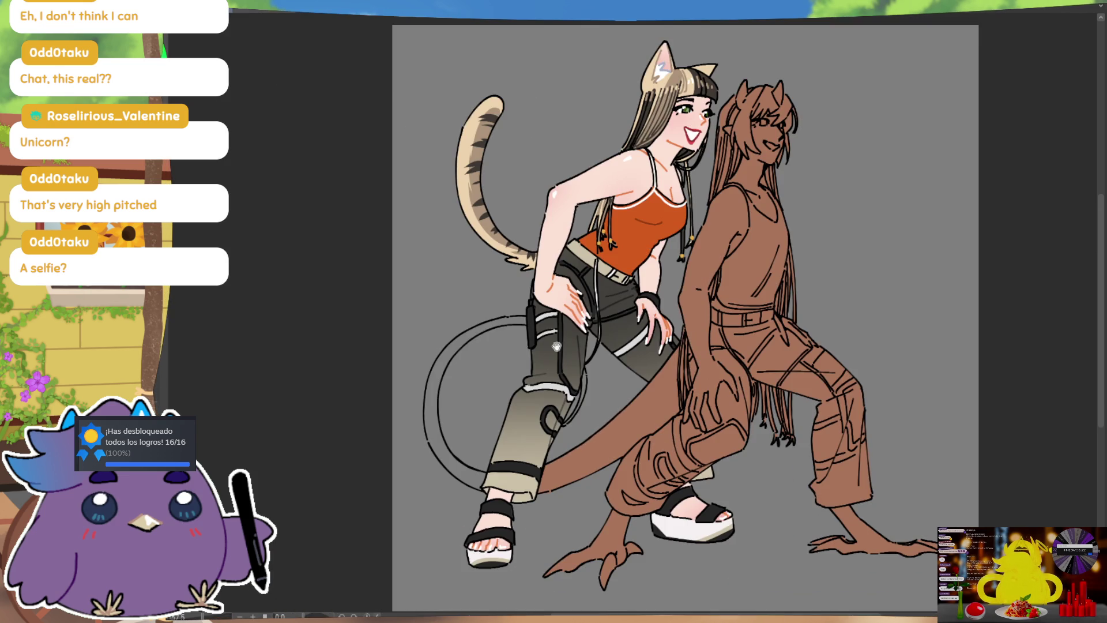
Brush brown down the tail loop behind the cat-girl, then return from the reference to the sketch
drag(430, 407, 445, 355)
drag(428, 431, 479, 487)
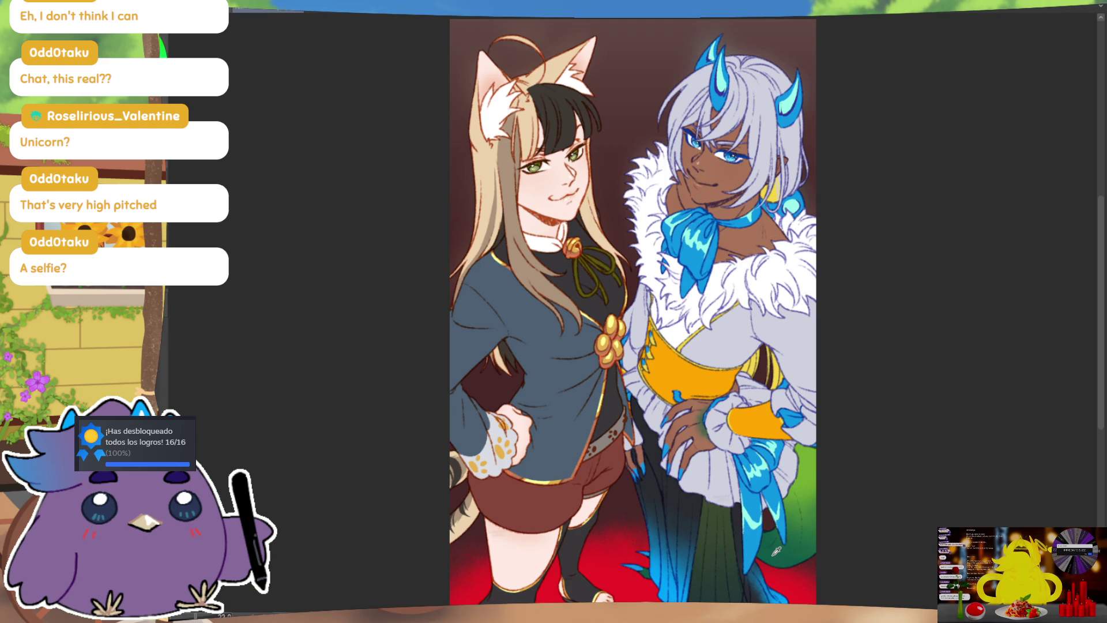
key(ctrl+Tab)
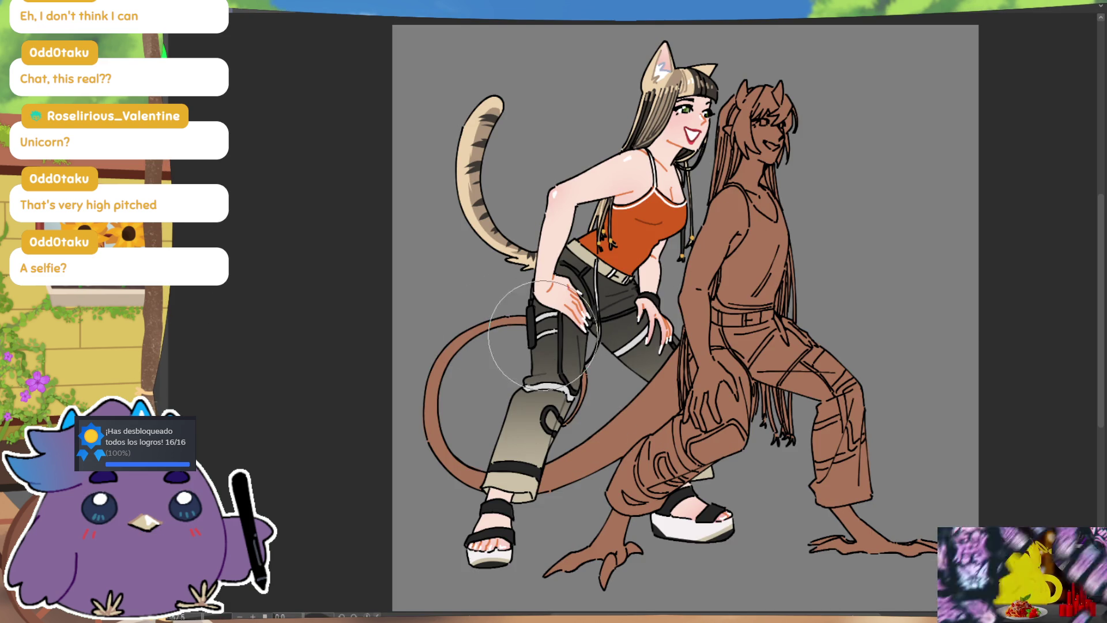
Paint the tail loop, front lower leg and foot, and back leg and foot green
drag(507, 321, 606, 439)
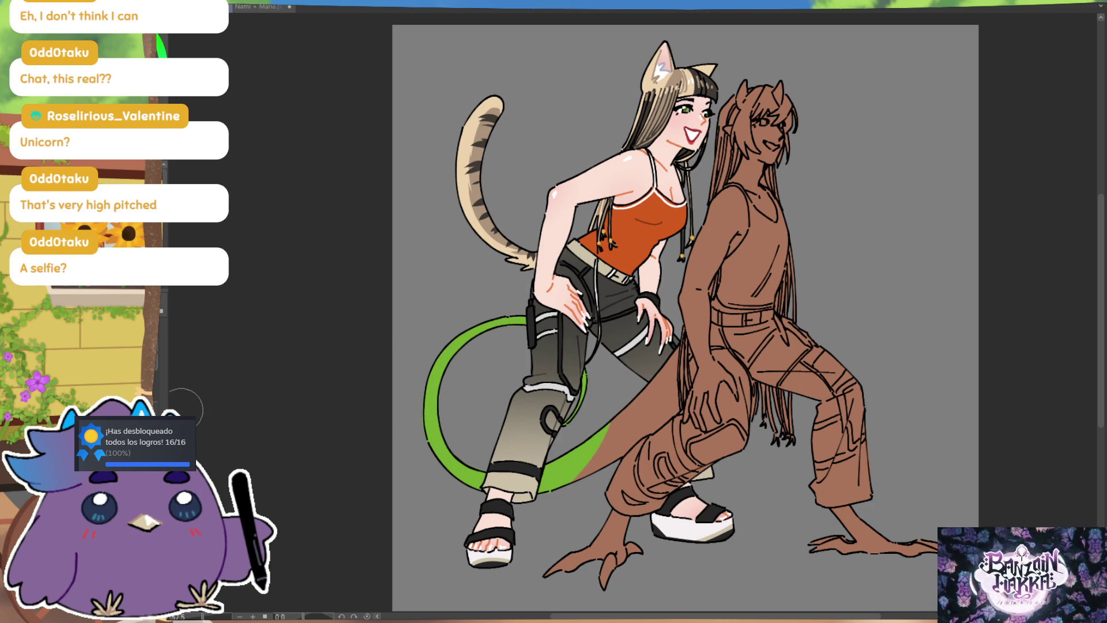
drag(576, 479, 672, 389)
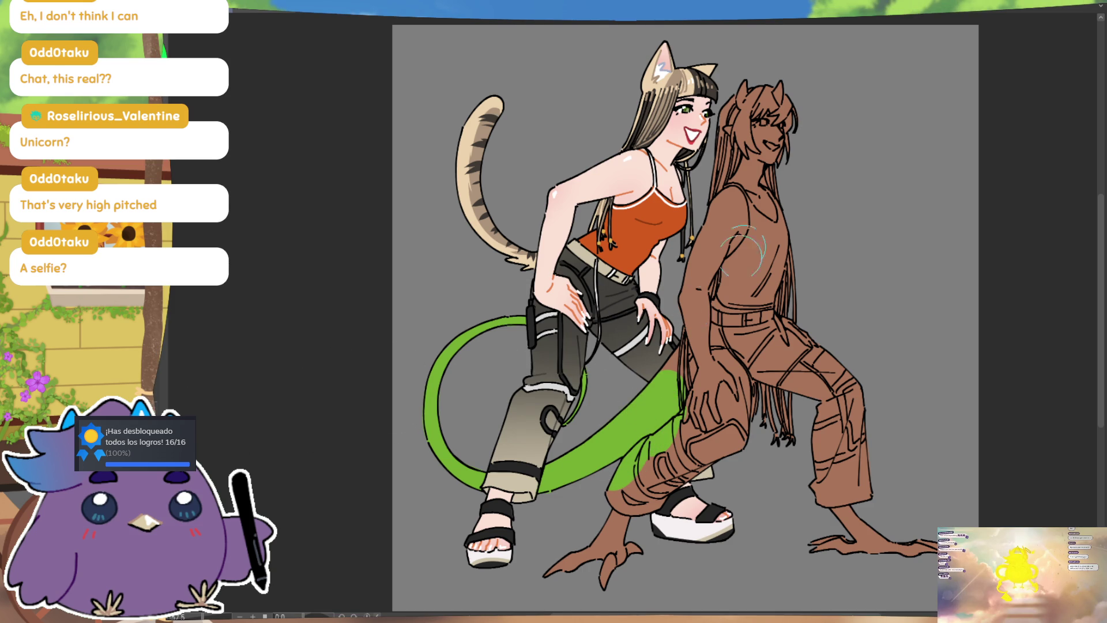
drag(683, 352, 594, 455)
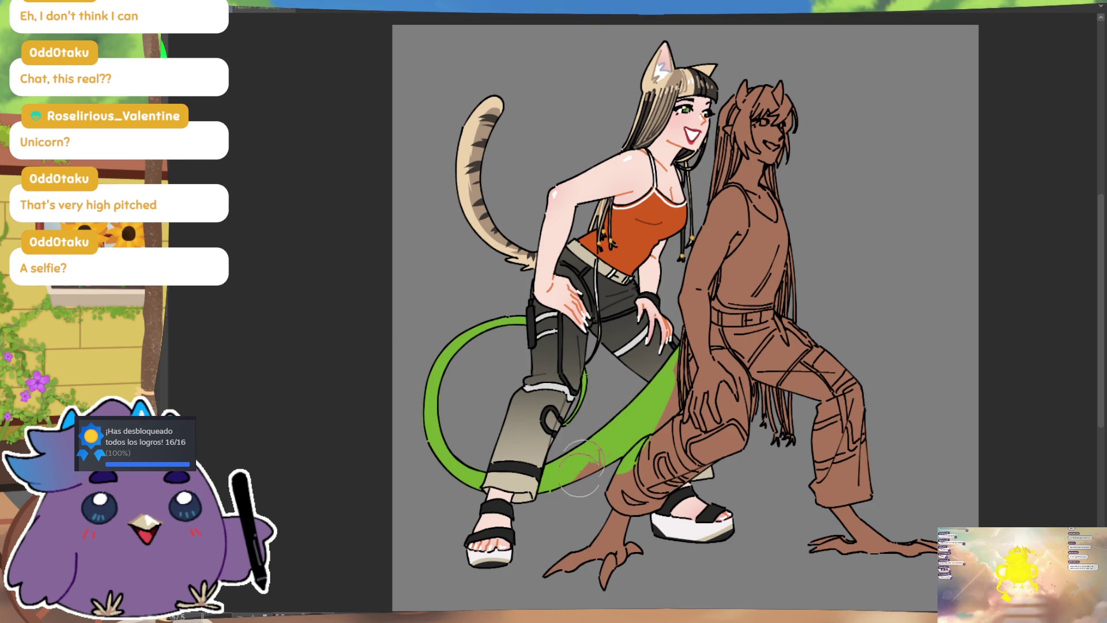
click(626, 519)
mouse_move(676, 384)
mouse_down()
mouse_move(687, 335)
mouse_move(690, 372)
mouse_move(643, 447)
mouse_up()
click(831, 490)
click(840, 545)
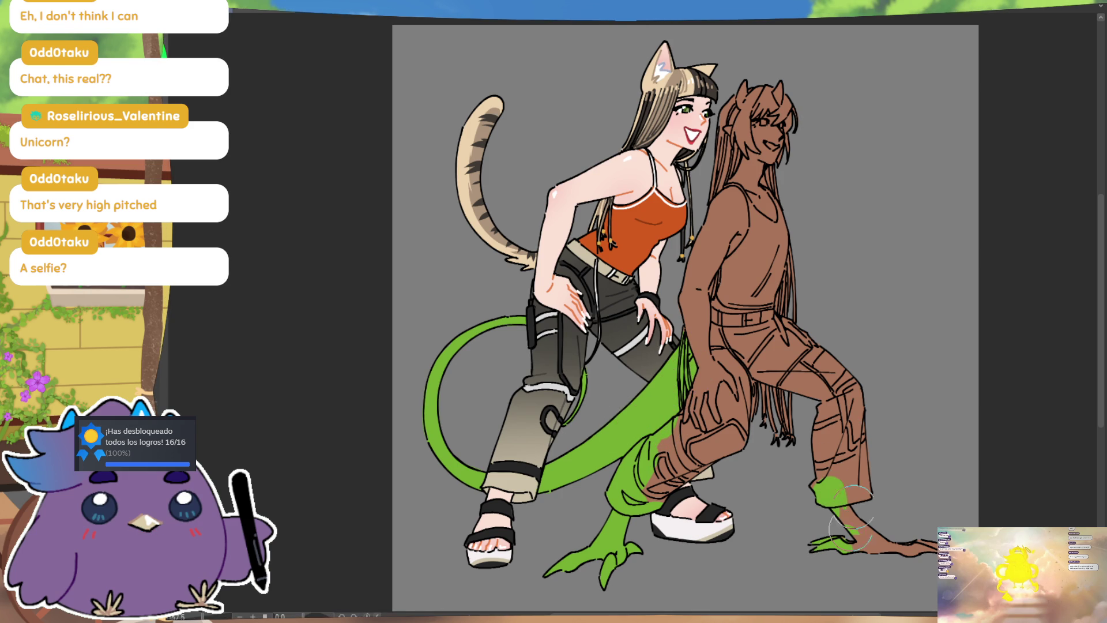
drag(842, 545, 900, 545)
drag(859, 478, 831, 444)
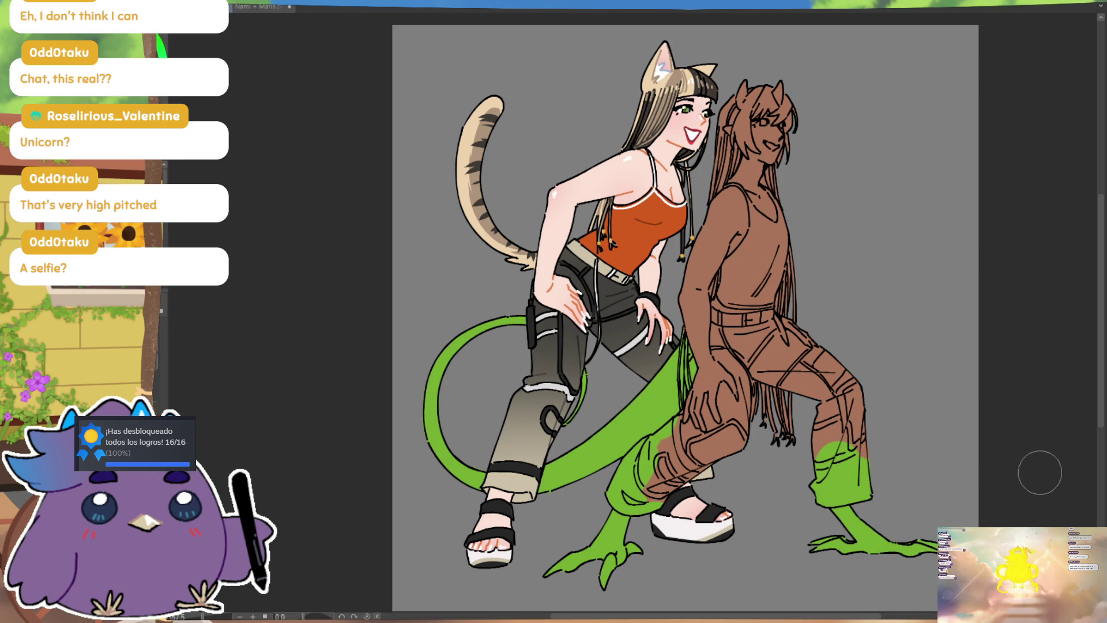
Darken the front foot, back foot and a back-leg band to dark green
mouse_move(640, 504)
mouse_down()
mouse_move(576, 571)
mouse_move(629, 583)
mouse_up()
drag(819, 490, 868, 481)
drag(845, 536, 909, 539)
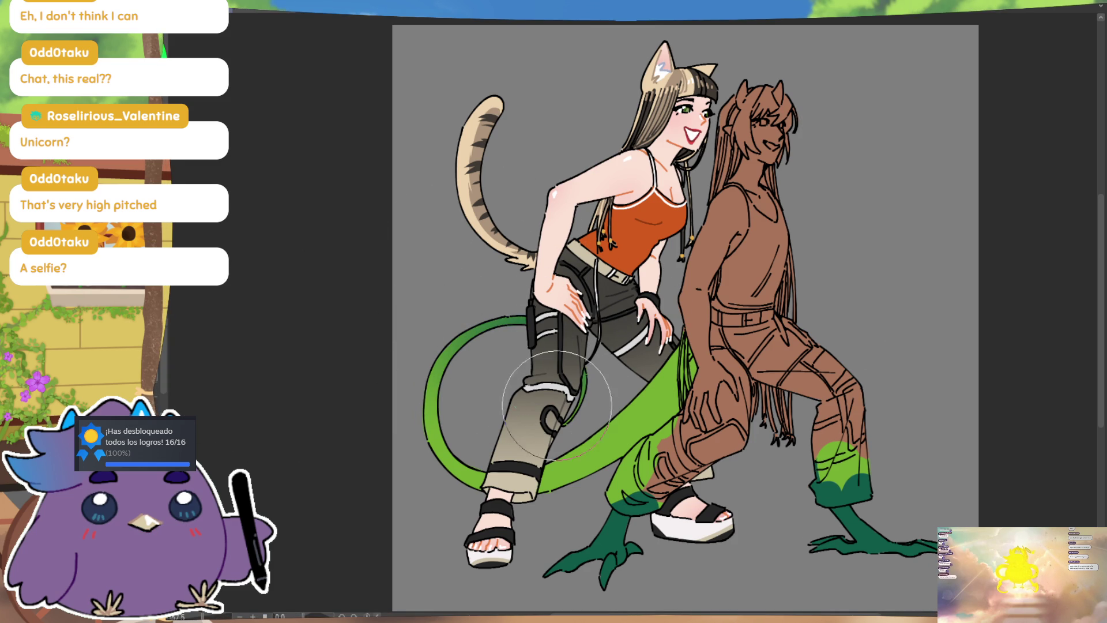
key([)
key([)
key([)
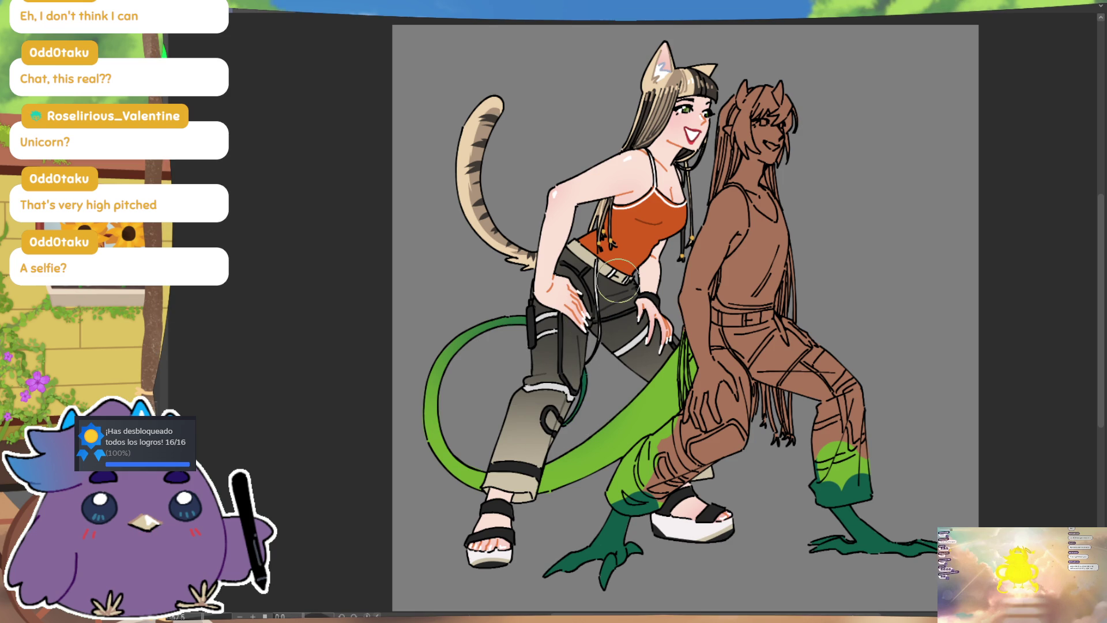
key(])
key(])
key(])
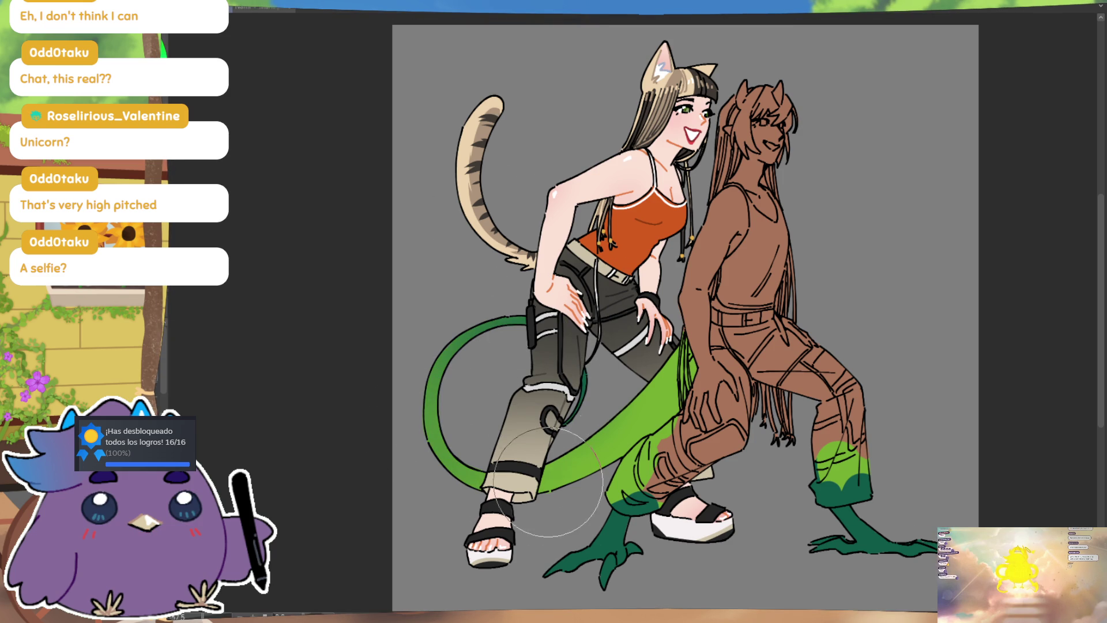
drag(766, 130, 733, 142)
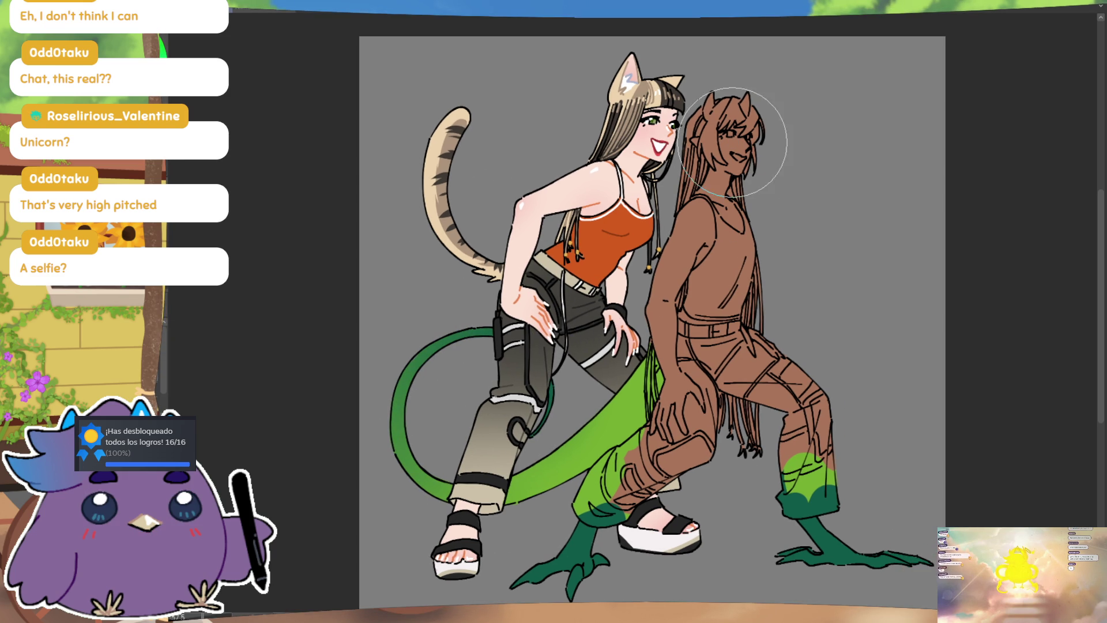
After glancing at the reference, paint blue claw tips on both feet
click(266, 11)
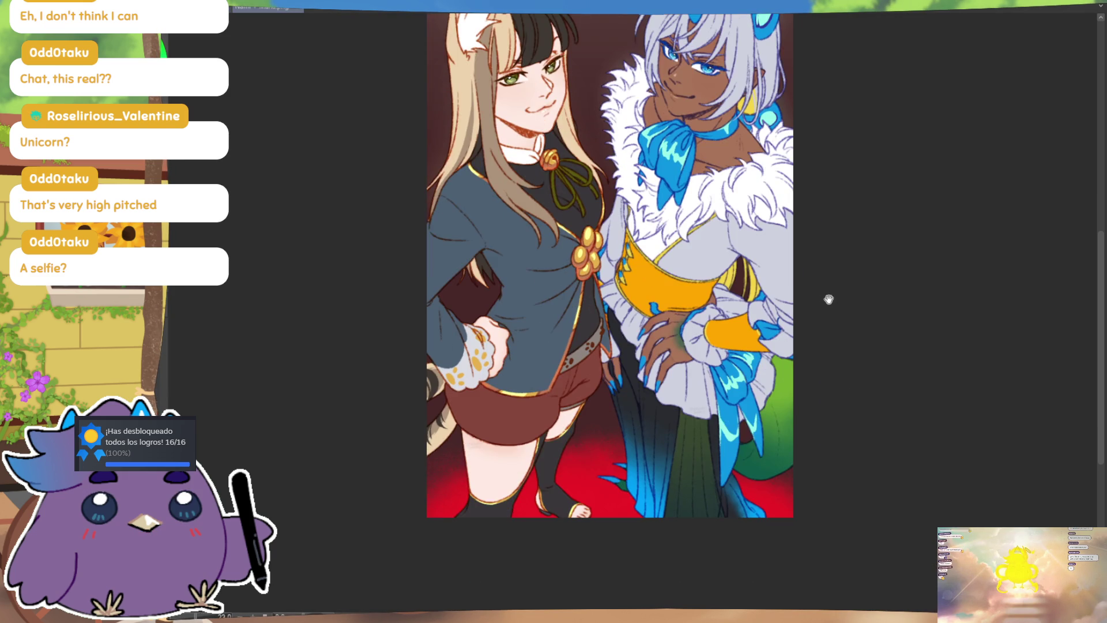
drag(826, 298, 840, 365)
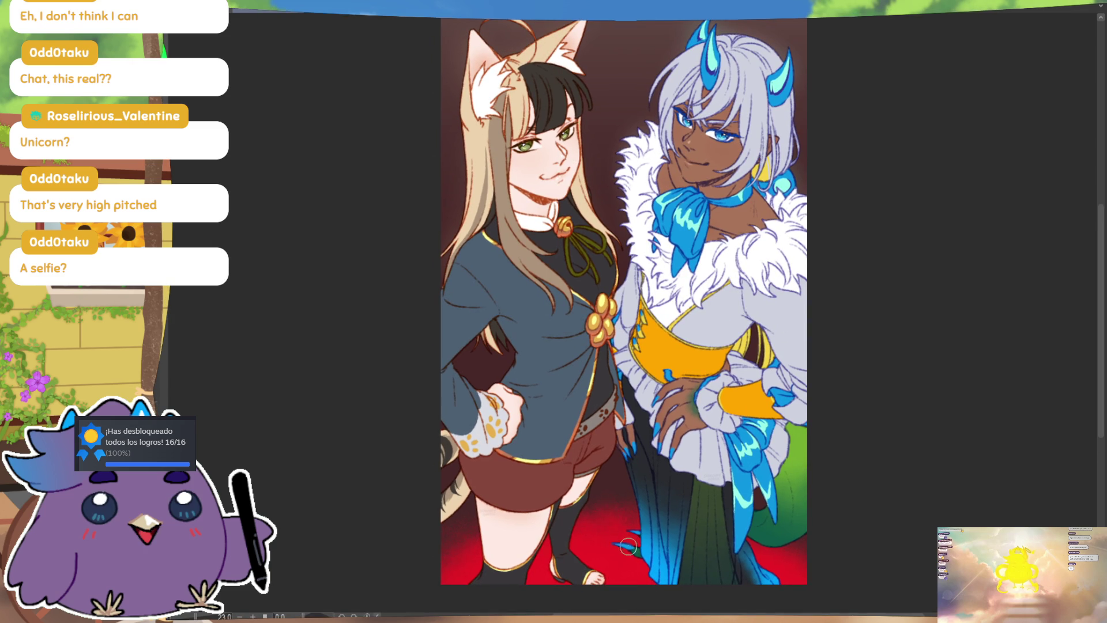
click(260, 7)
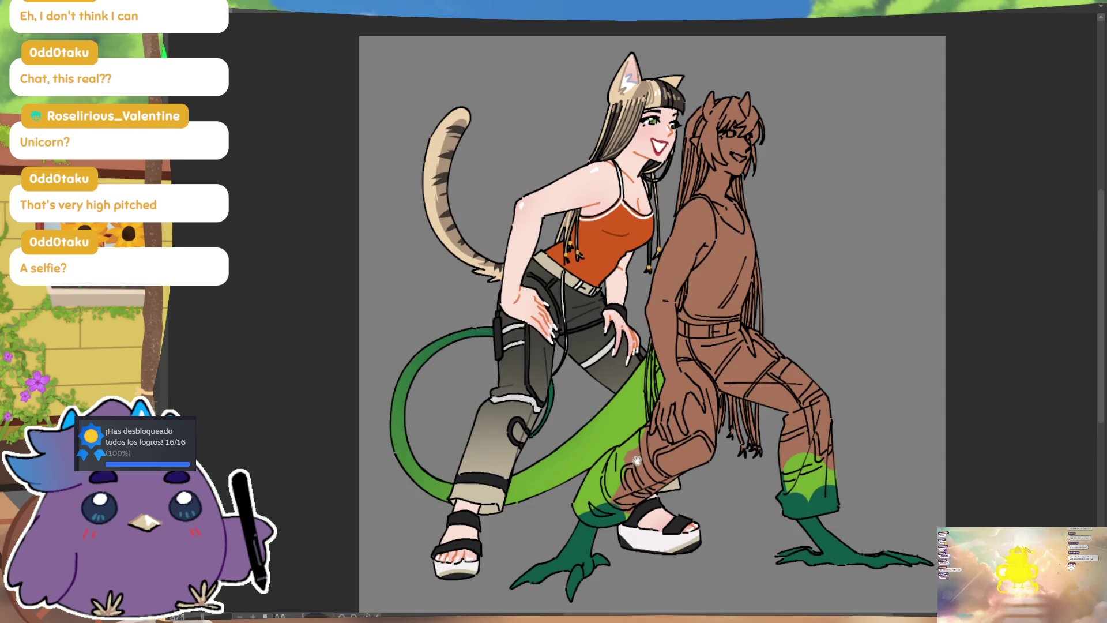
drag(567, 515, 567, 444)
drag(571, 495, 546, 511)
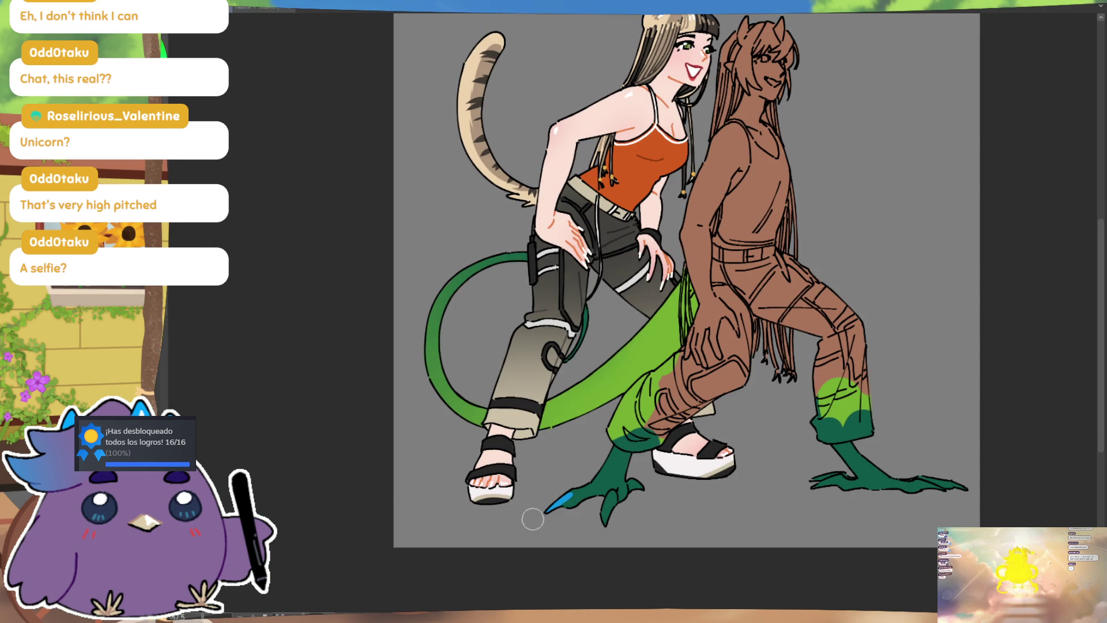
click(610, 501)
drag(640, 483, 626, 495)
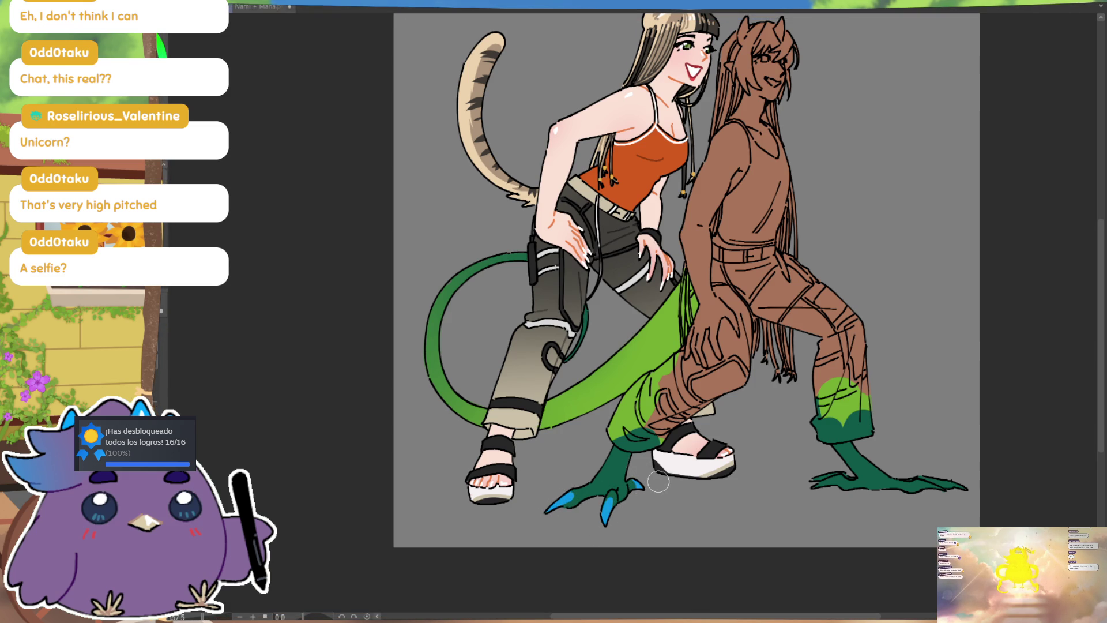
drag(839, 476, 815, 482)
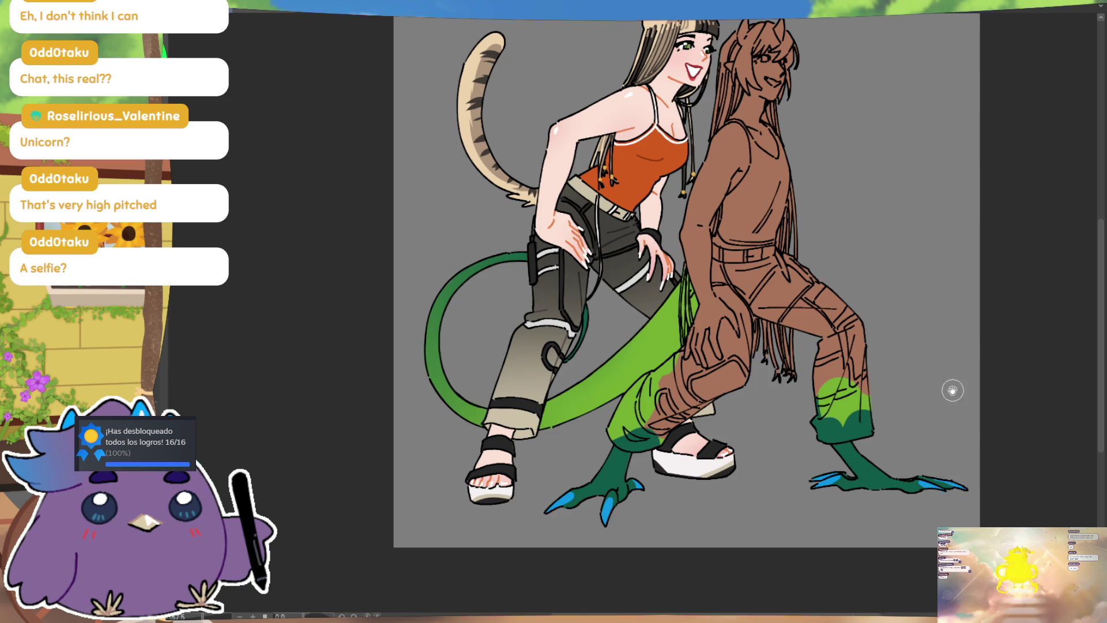
Add a thin blue accent along the trouser knee and colour the right horn blue
drag(734, 321, 790, 373)
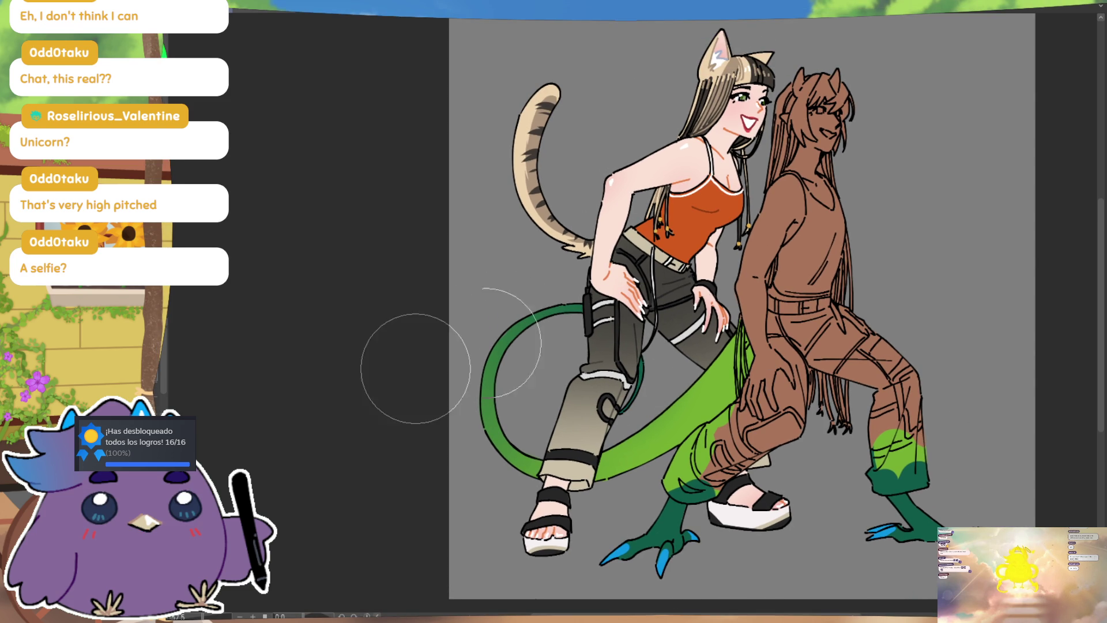
drag(618, 415, 643, 363)
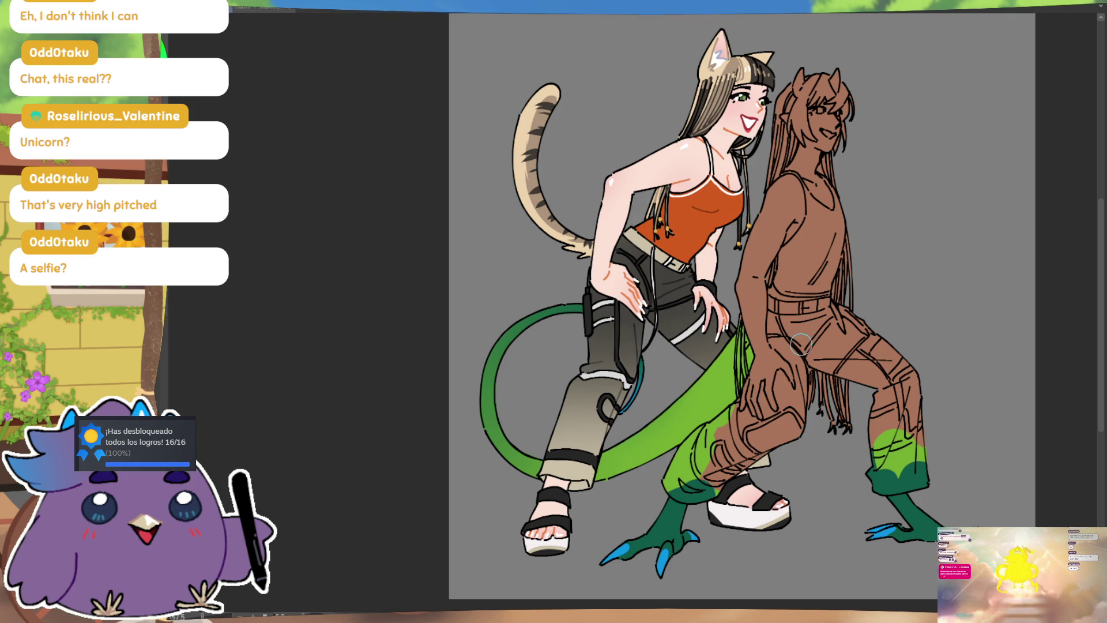
drag(878, 313, 864, 324)
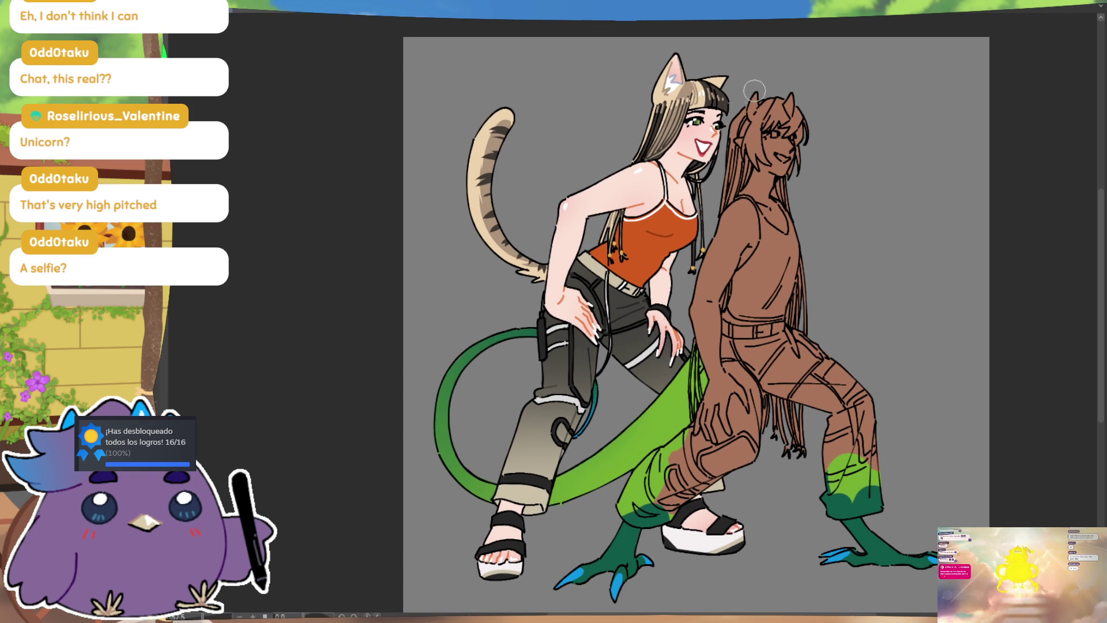
drag(789, 104, 792, 100)
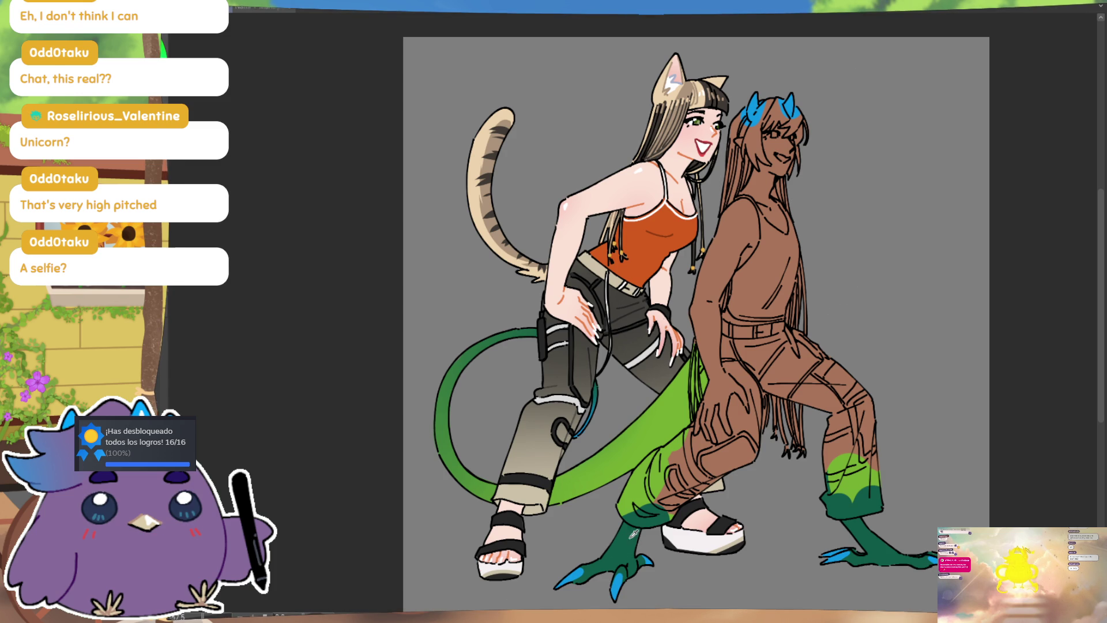
Try dark green strips on the shoulder and upper arm, then undo them
mouse_move(747, 231)
mouse_down()
mouse_move(720, 242)
mouse_move(710, 285)
mouse_move(732, 271)
mouse_up()
key(ctrl+z)
drag(718, 231, 698, 311)
mouse_move(732, 248)
mouse_down()
mouse_move(701, 315)
mouse_move(718, 311)
mouse_up()
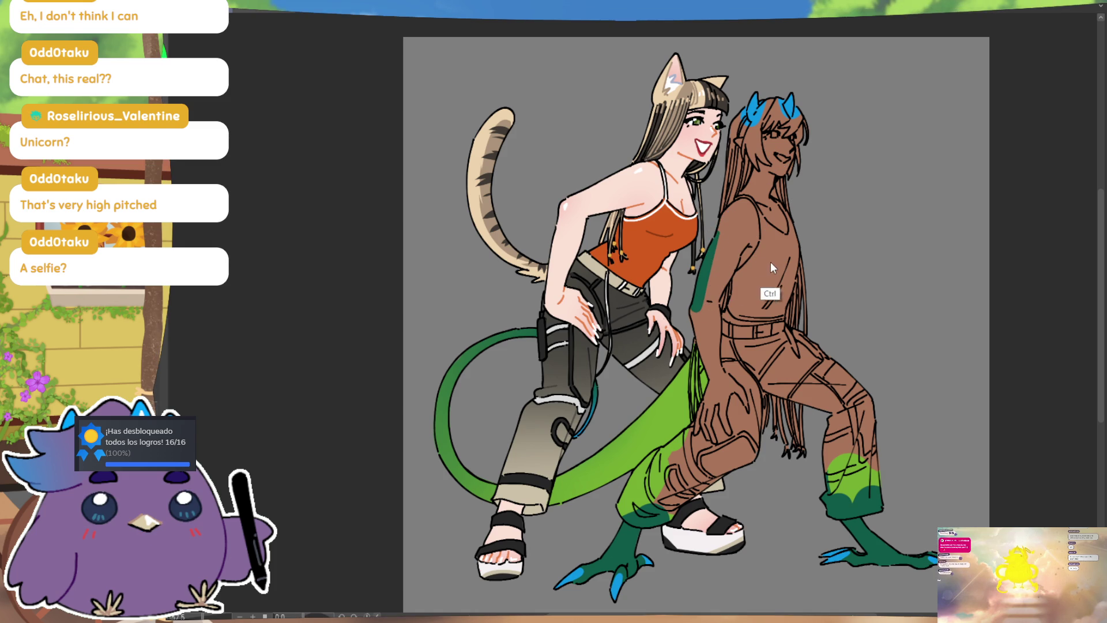
key(ctrl+z)
key(ctrl+z)
key(ctrl+z)
click(273, 10)
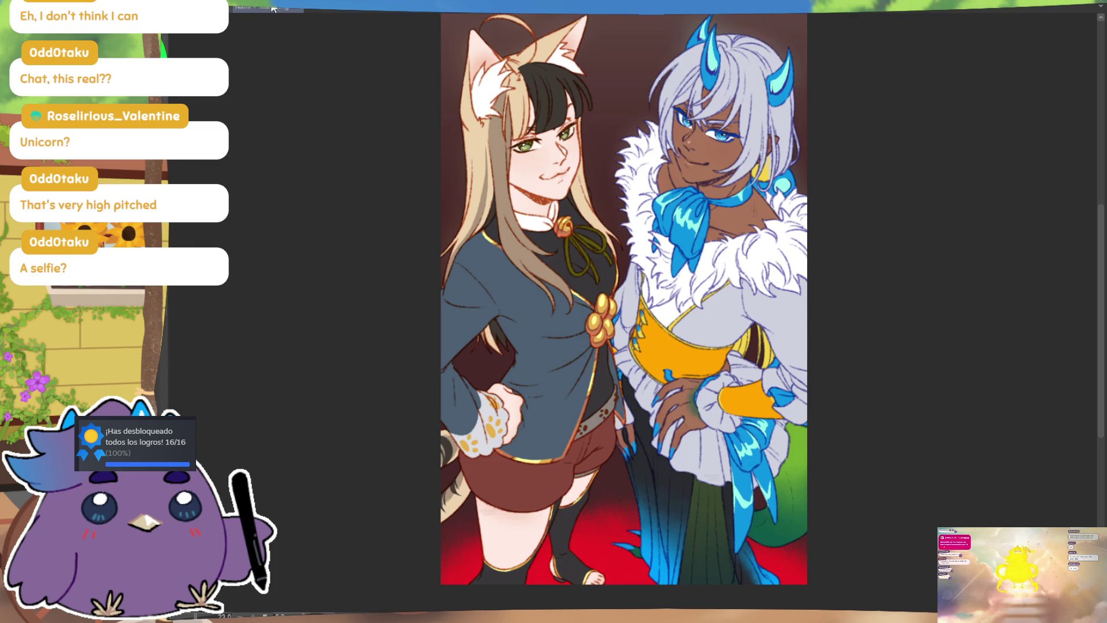
Shade the arm darker green toward the hip, blend orange-brown into the shoulder, and deselect
click(274, 9)
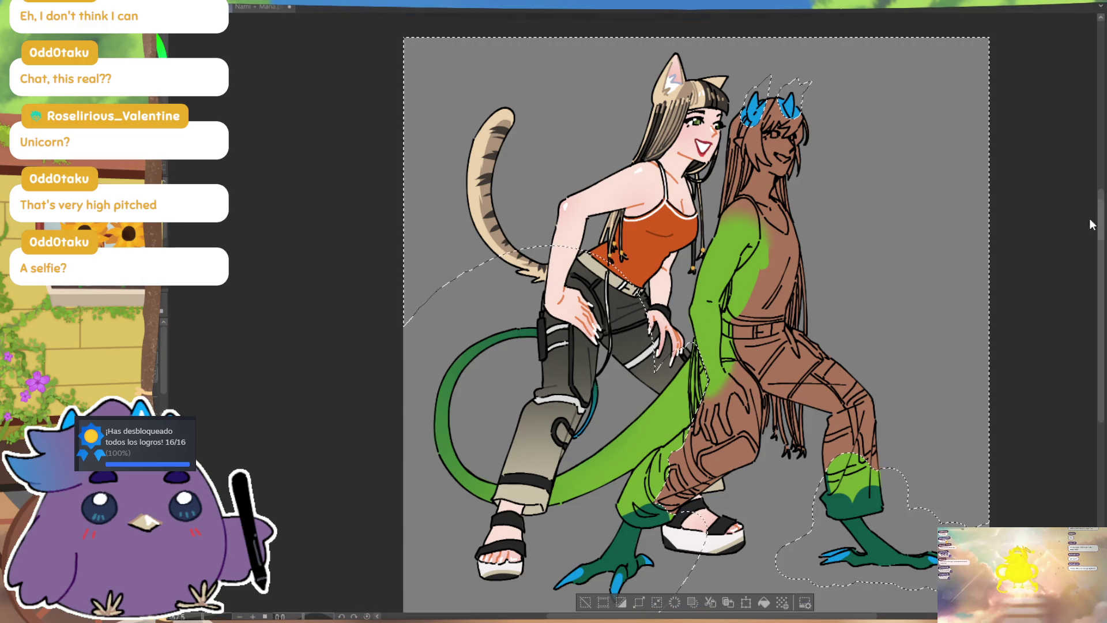
drag(709, 277, 724, 410)
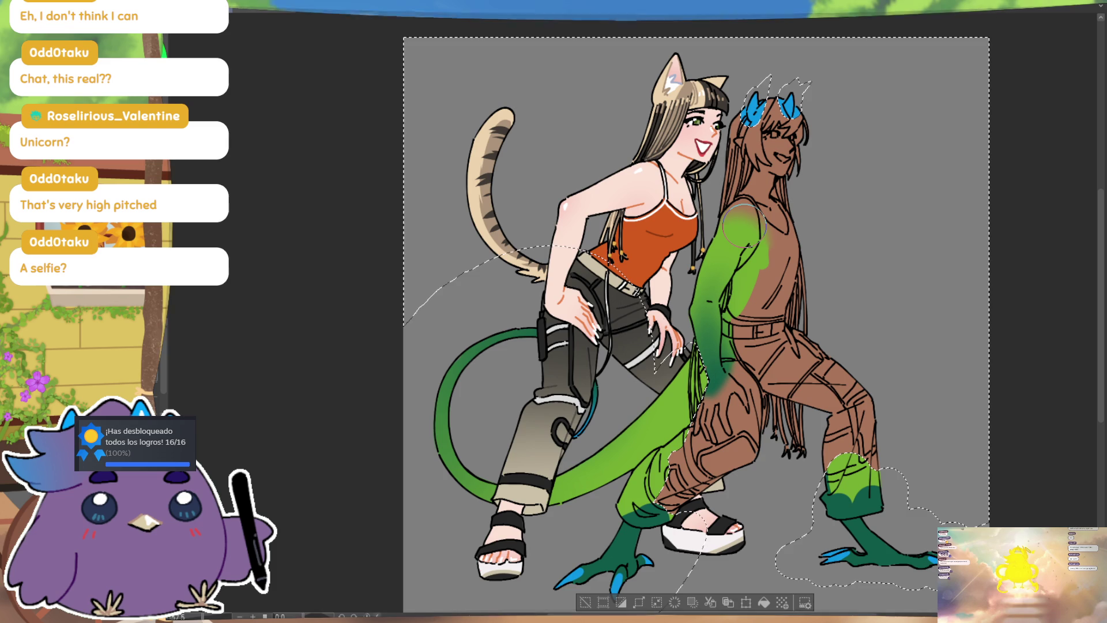
drag(731, 343, 721, 395)
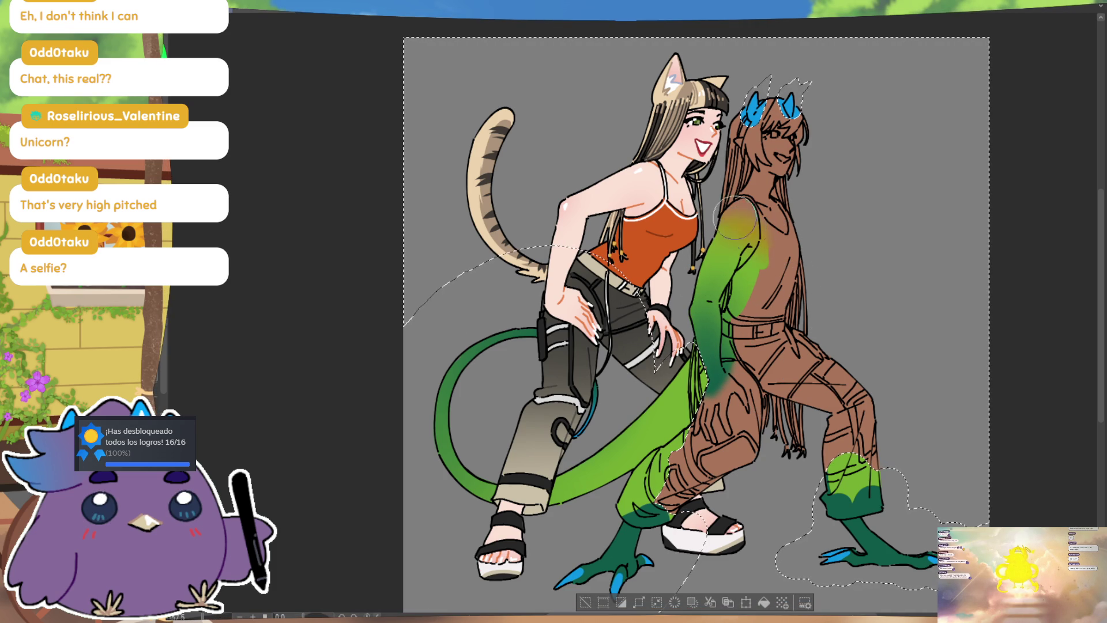
drag(730, 225, 756, 233)
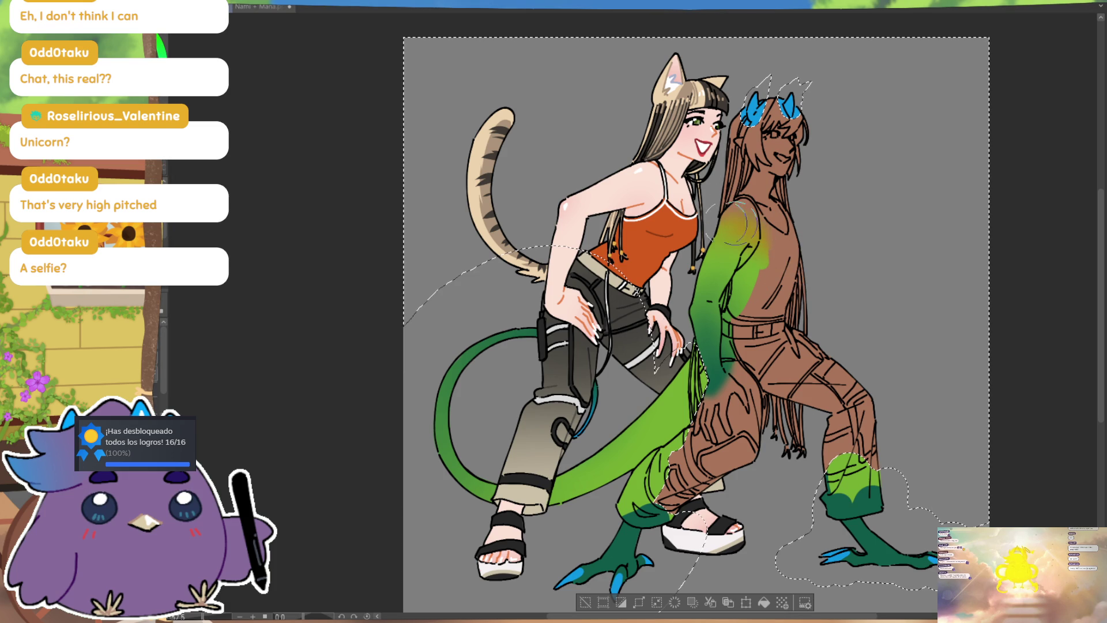
mouse_move(752, 248)
mouse_down()
mouse_move(767, 229)
mouse_move(761, 259)
mouse_up()
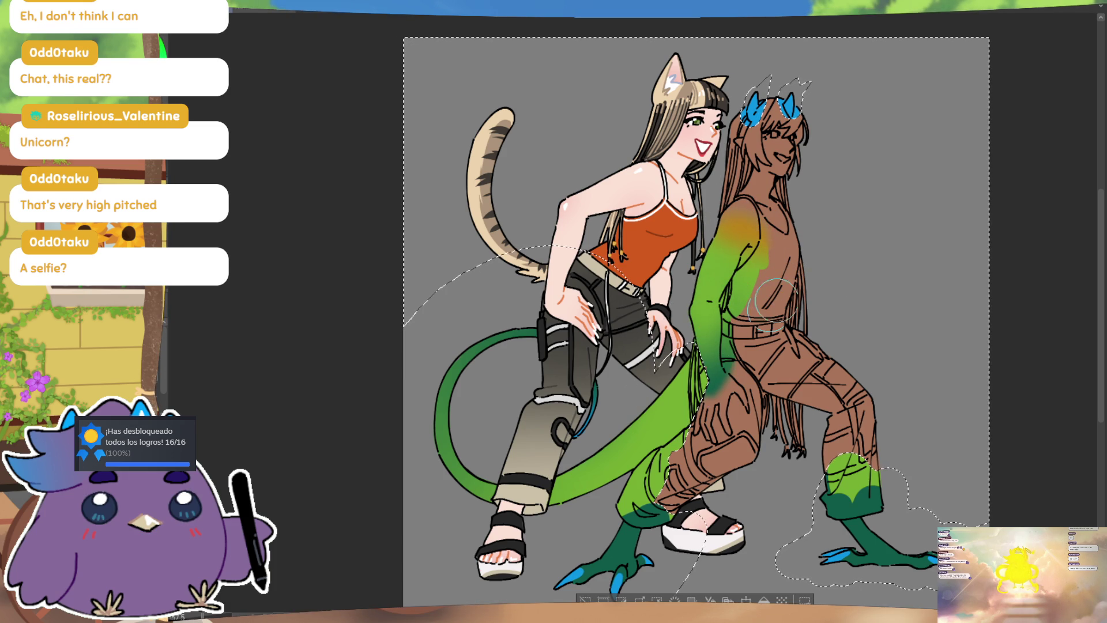
key(ctrl+d)
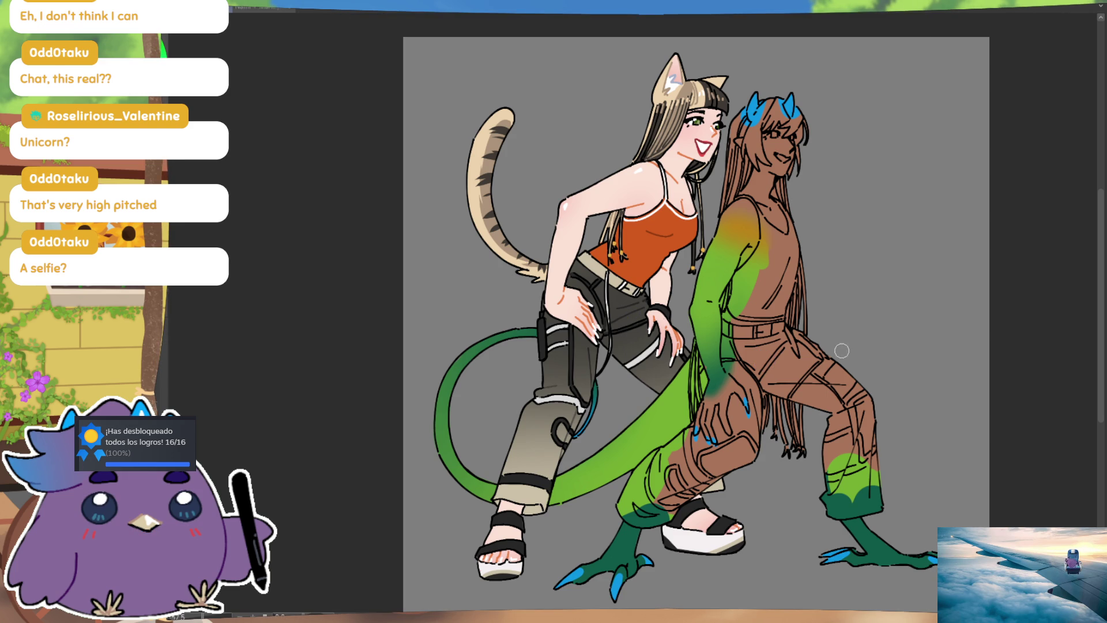
Paint blue claw tips on the hand at her hip, then switch to the reference artwork
mouse_move(795, 346)
mouse_down()
mouse_move(801, 364)
mouse_move(832, 363)
mouse_move(807, 369)
mouse_up()
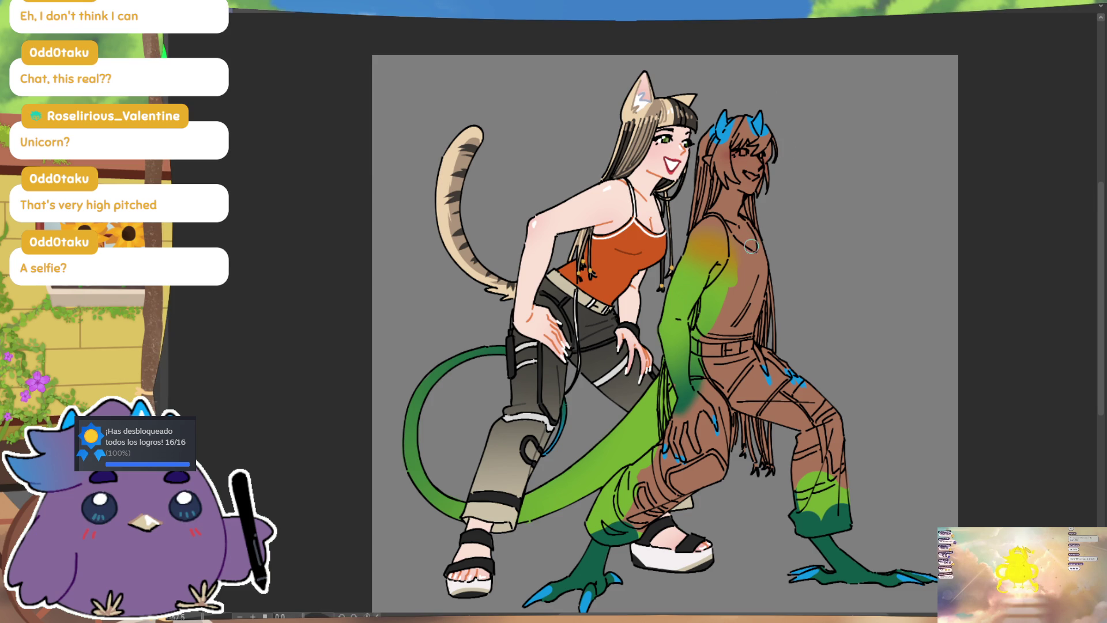
mouse_move(806, 254)
mouse_down()
mouse_move(771, 239)
mouse_move(760, 249)
mouse_up()
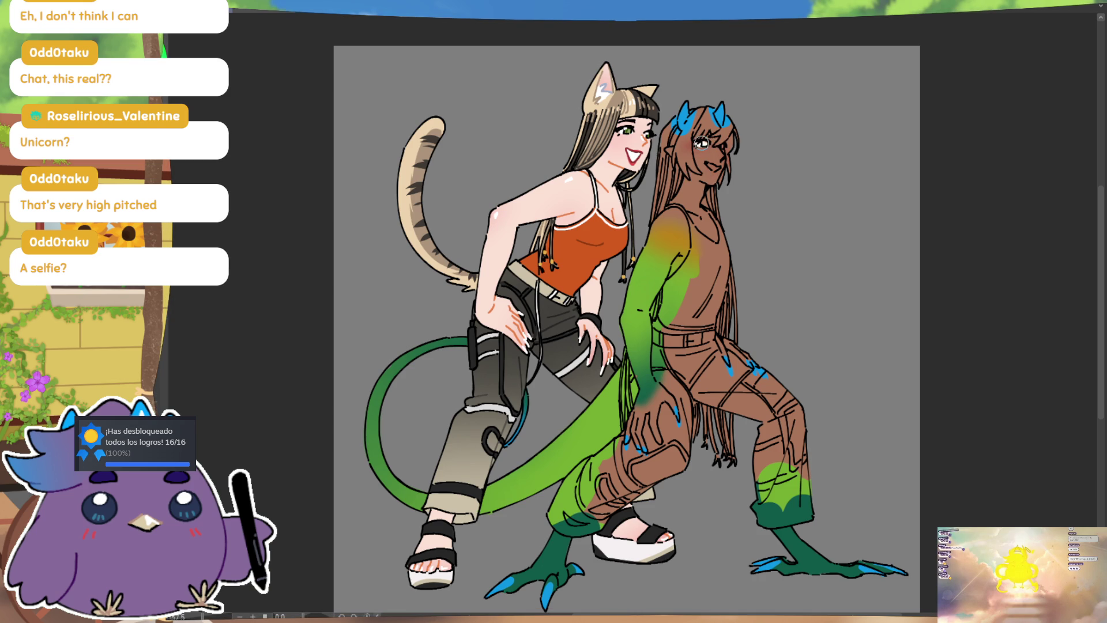
key(ctrl)
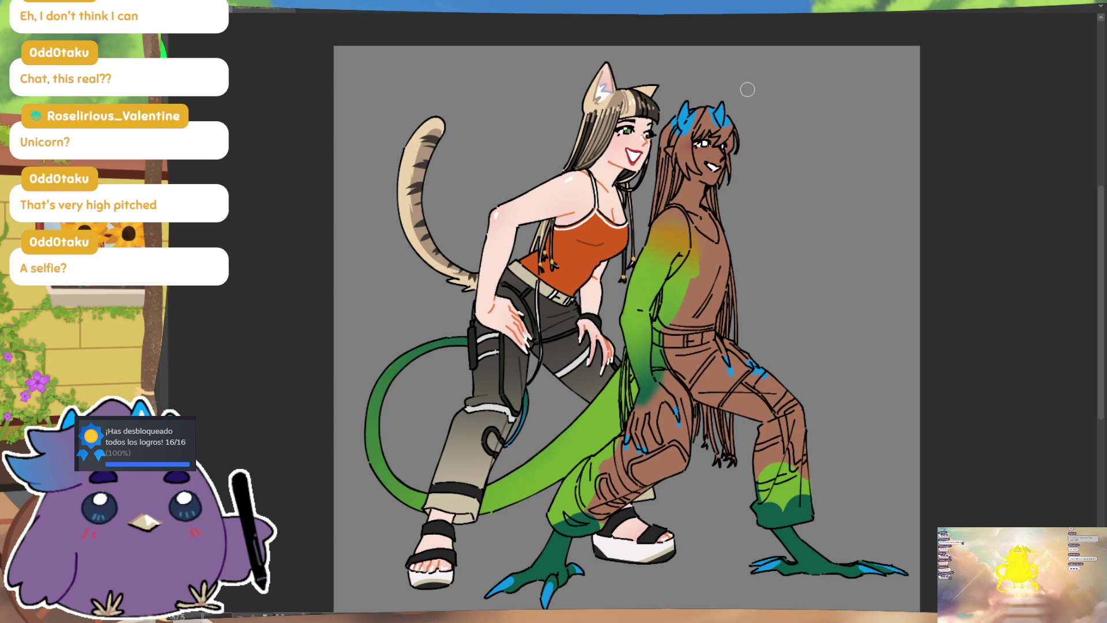
key(ctrl+Tab)
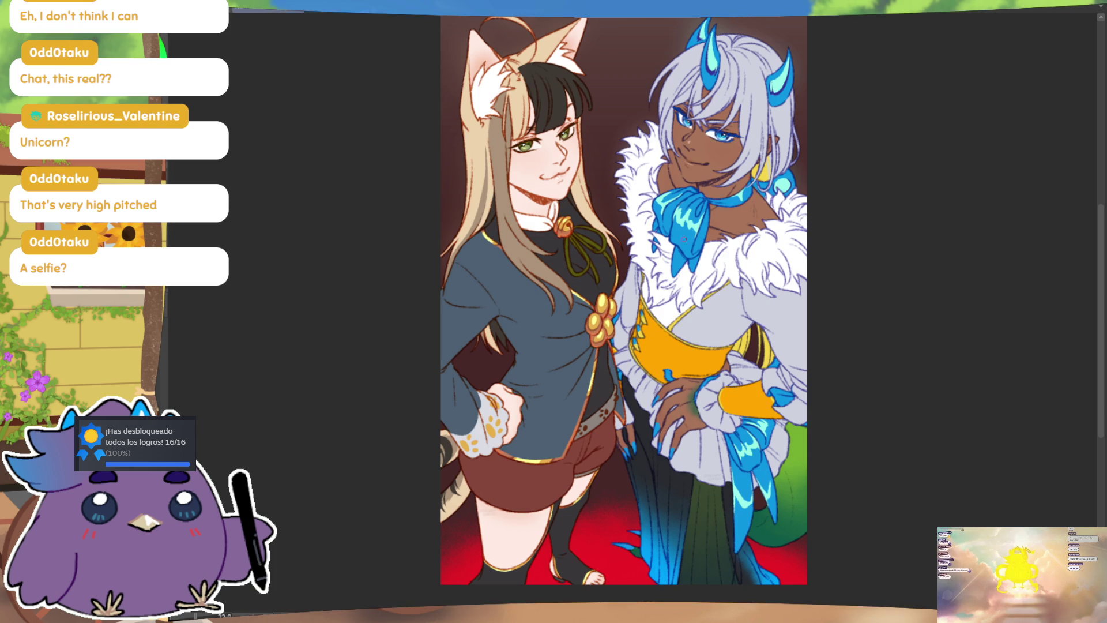
Return to the two-character drawing, later bringing the reference artwork up again
key(ctrl+Tab)
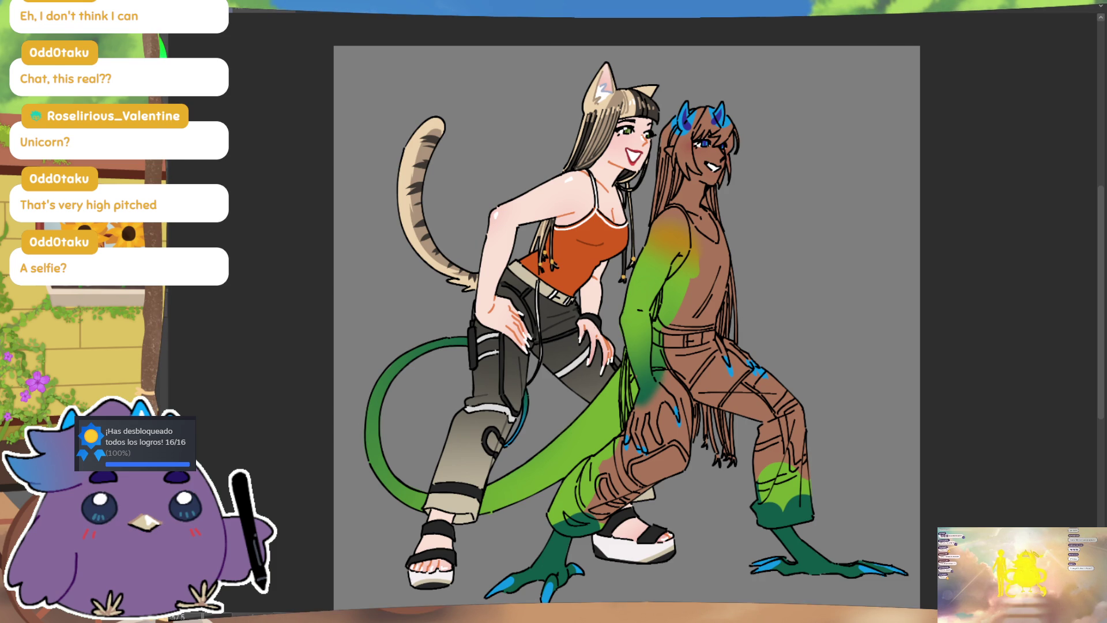
click(265, 11)
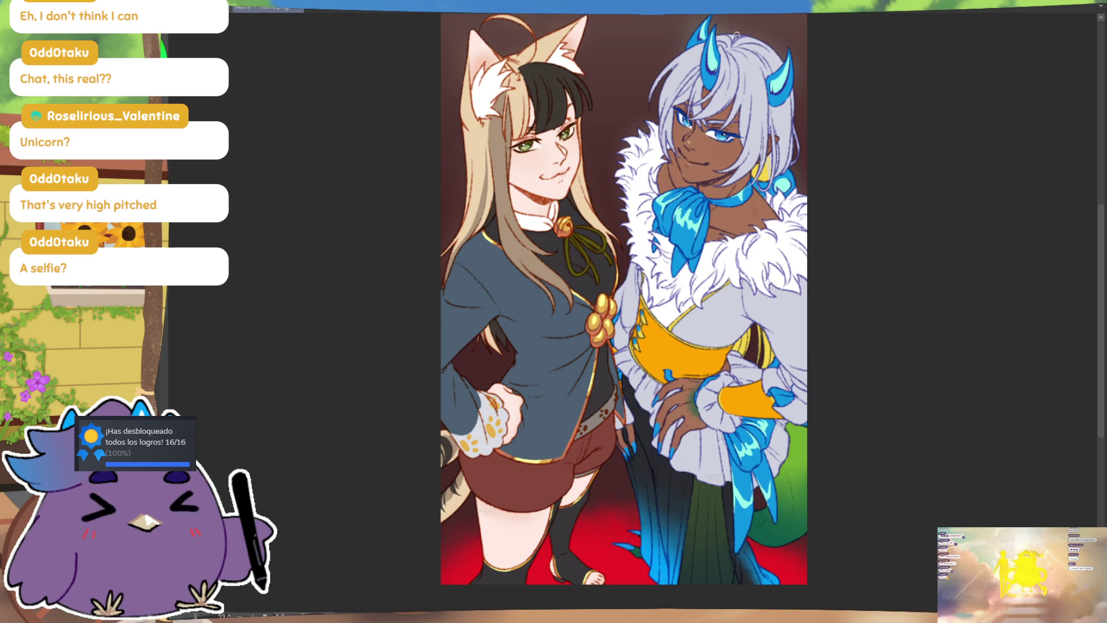
Back on the drawing, paint light grey into the horned character's hair and add a small hoop earring
click(268, 8)
mouse_move(679, 142)
mouse_down()
mouse_move(669, 121)
mouse_move(685, 136)
mouse_move(690, 120)
mouse_up()
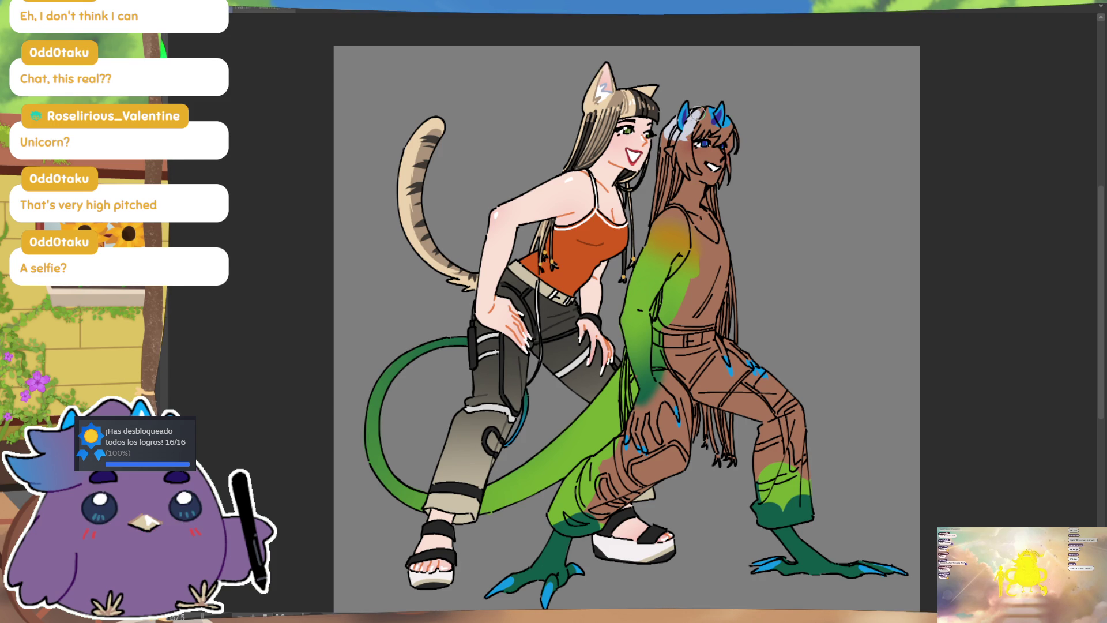
mouse_move(713, 120)
mouse_down()
mouse_move(732, 139)
mouse_move(731, 172)
mouse_up()
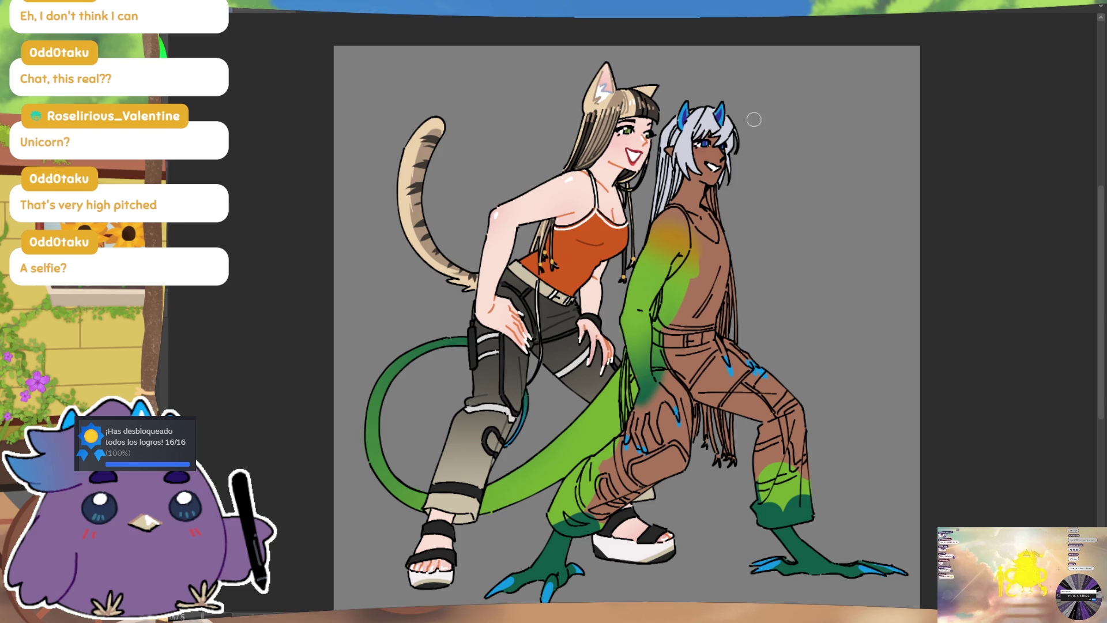
drag(711, 192, 705, 195)
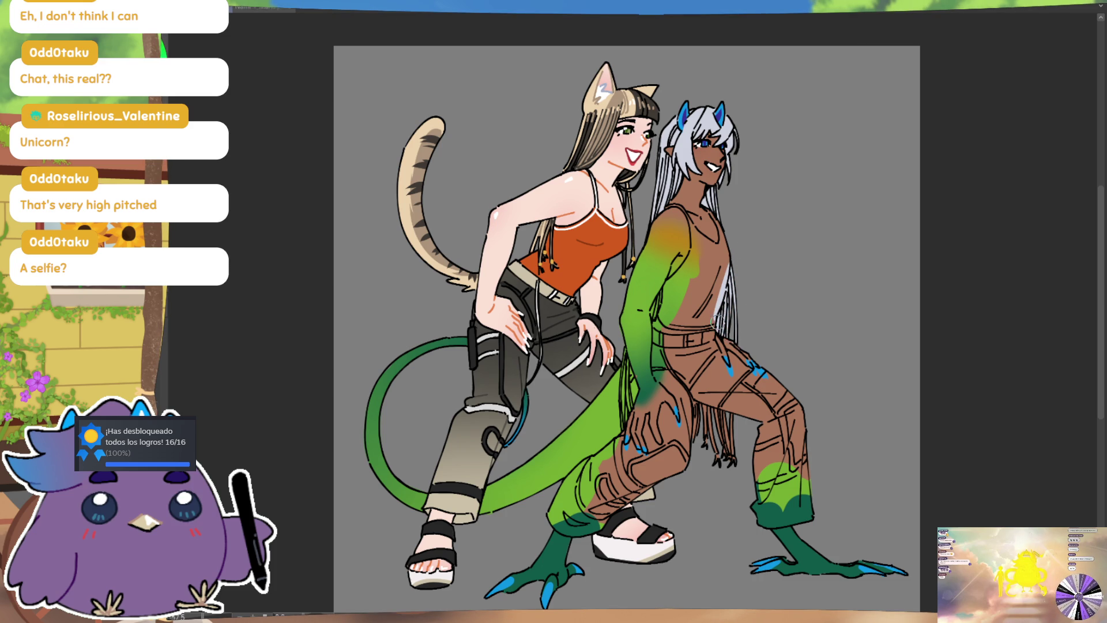
Extend the long grey hair down over the legs and erase a lighter patch on the green arm
mouse_move(704, 392)
mouse_down()
mouse_move(712, 447)
mouse_move(731, 428)
mouse_up()
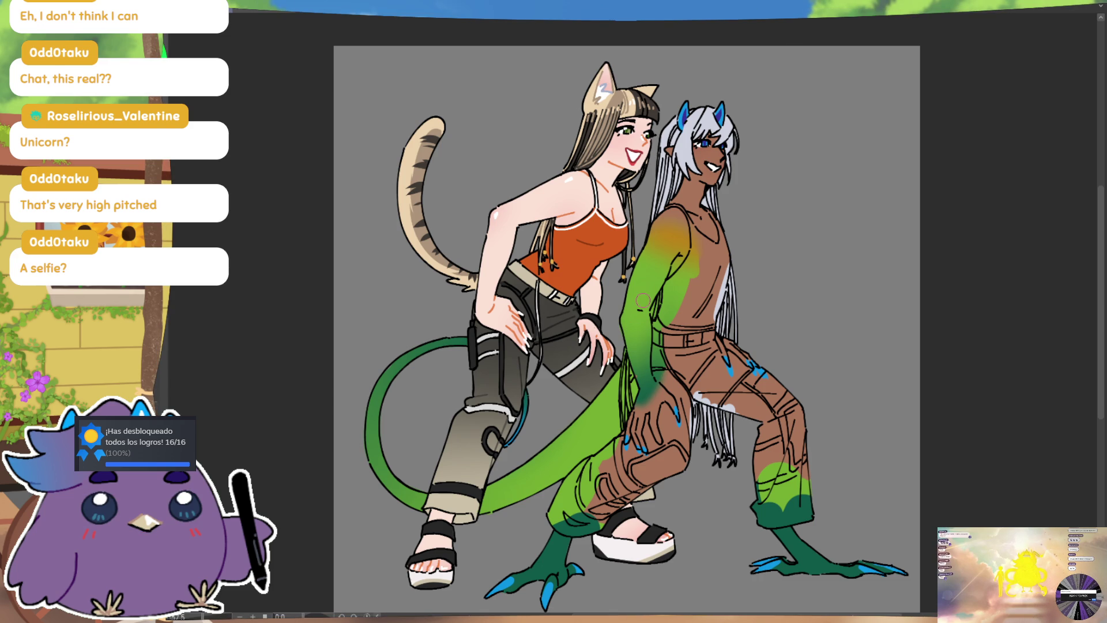
drag(663, 295, 659, 326)
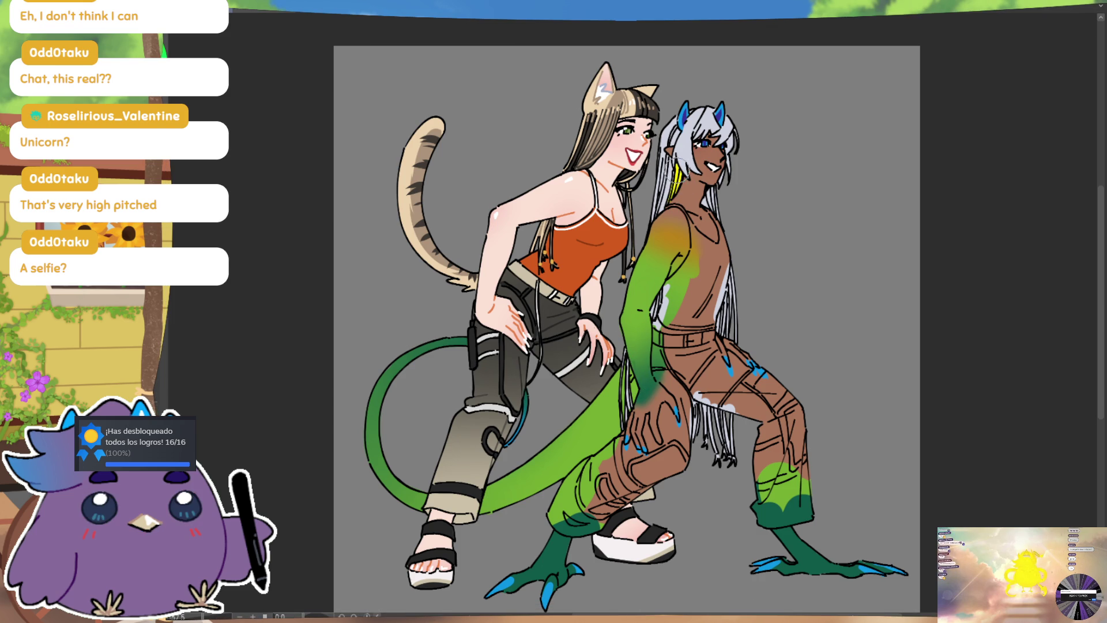
Brush yellow streaks into the hair near the green sleeve, beside the torso and over the thigh
drag(661, 326, 656, 291)
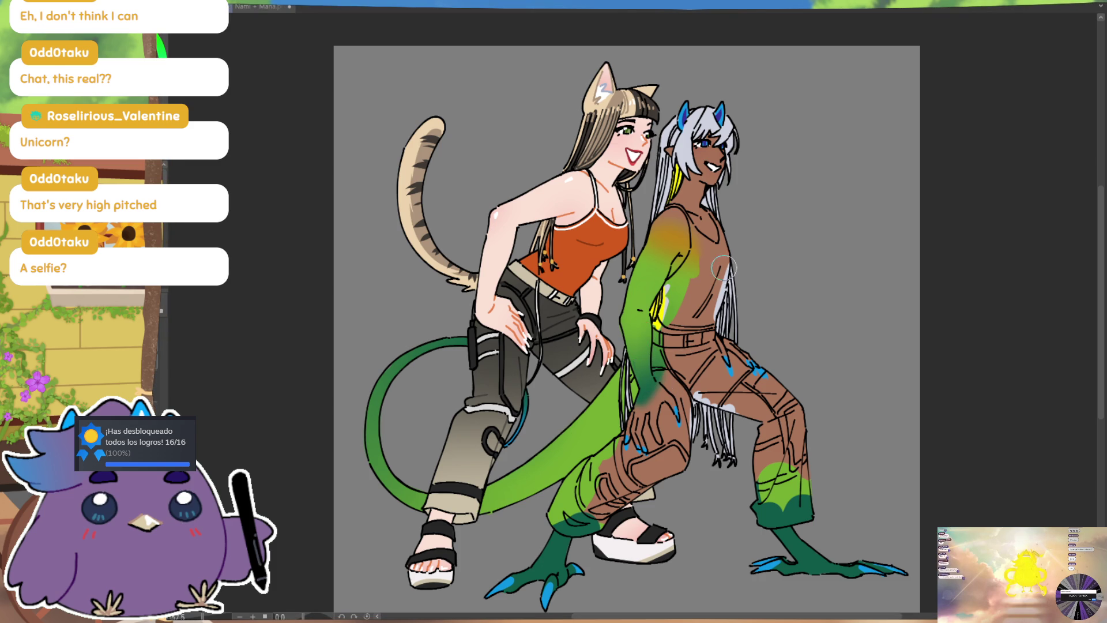
key(ctrl)
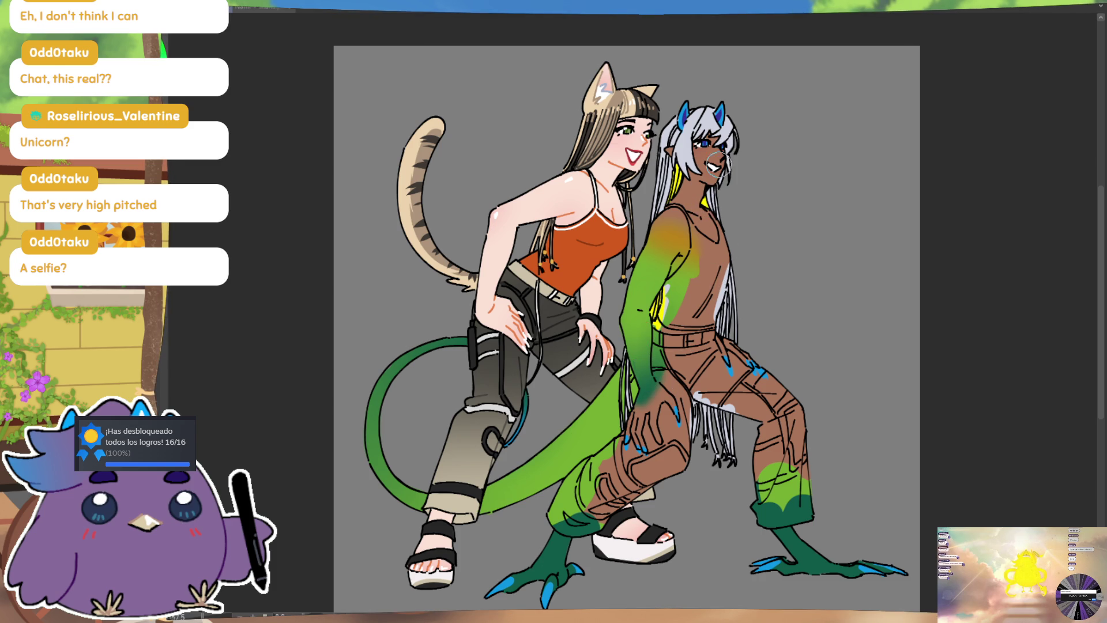
drag(723, 295, 721, 320)
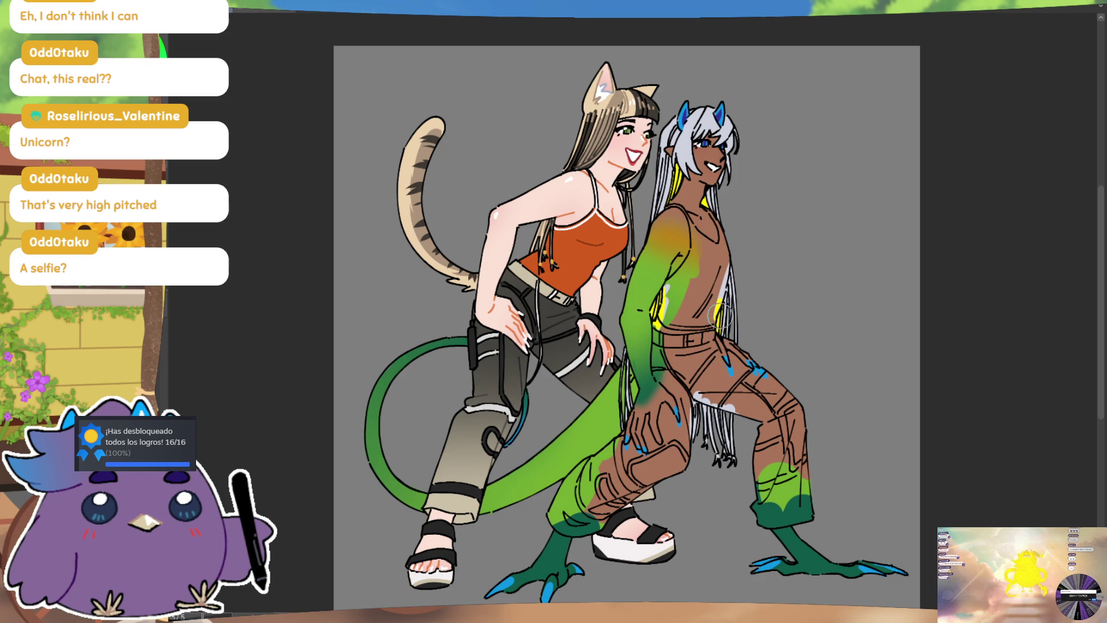
drag(700, 392, 707, 453)
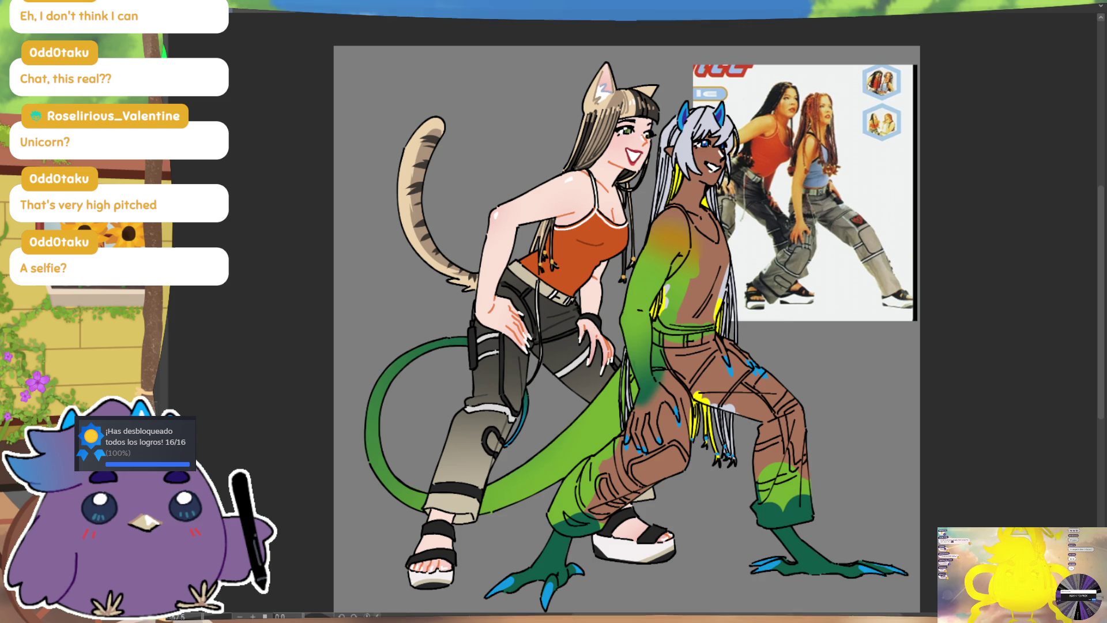
Paint the light blue top from chest to waist, undo a stray neckline stroke, and lighten the front leg's green
mouse_move(689, 275)
mouse_down()
mouse_move(674, 311)
mouse_move(694, 259)
mouse_move(715, 288)
mouse_up()
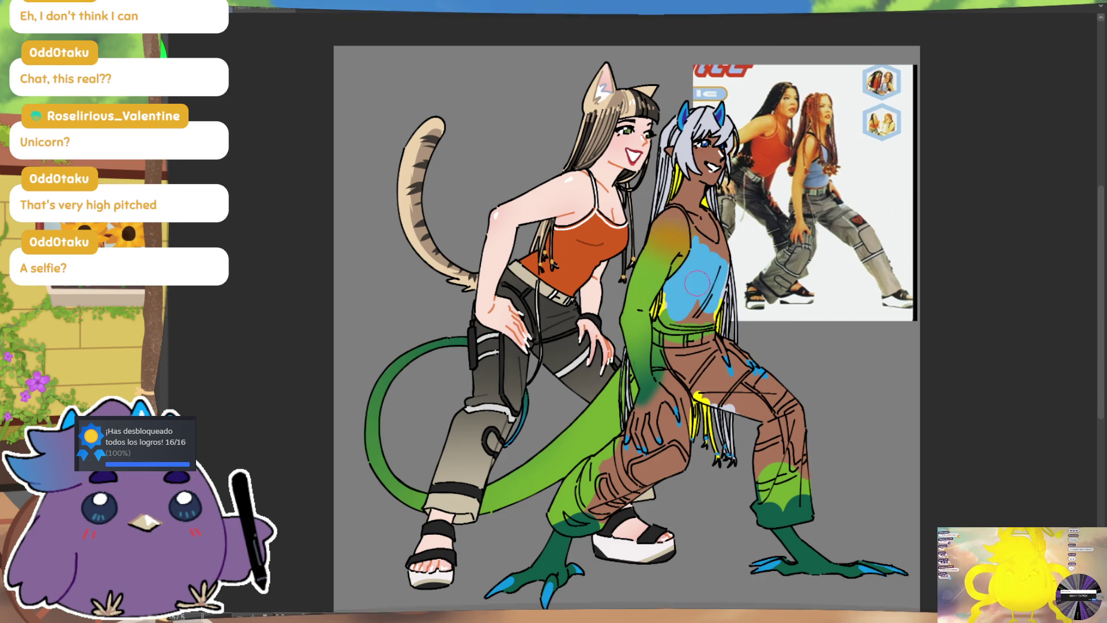
drag(666, 319, 702, 323)
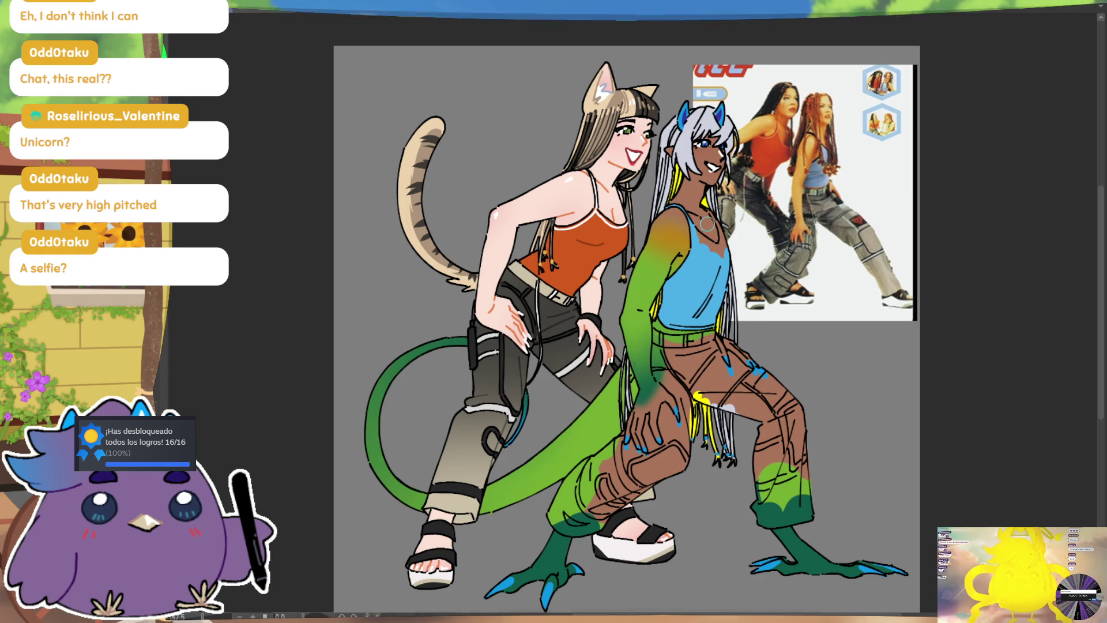
drag(722, 249, 705, 242)
key(ctrl+z)
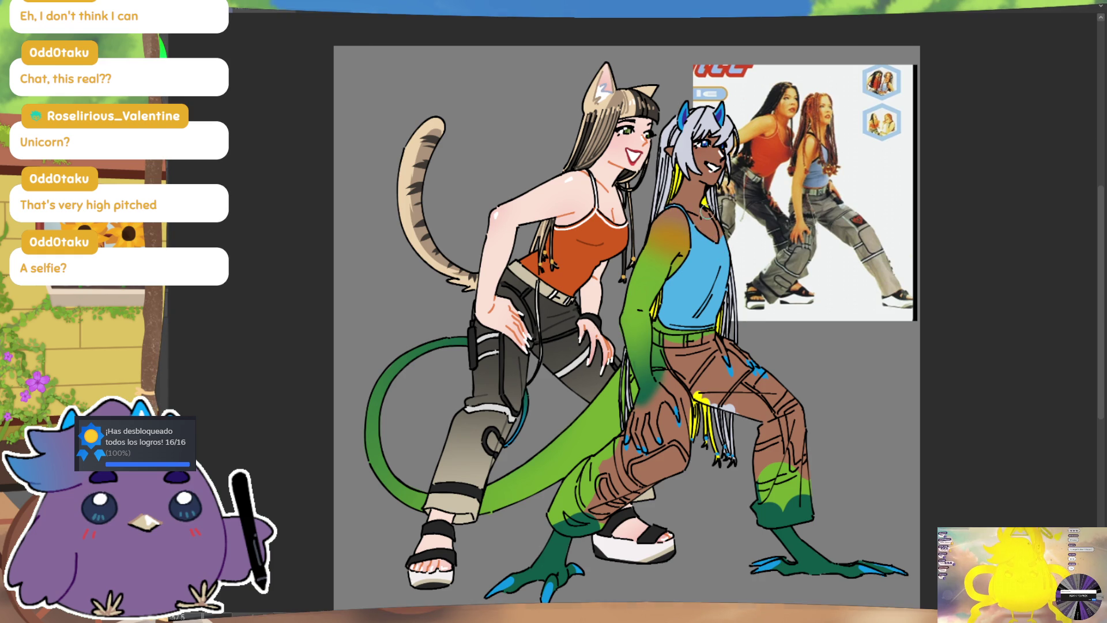
key(ctrl)
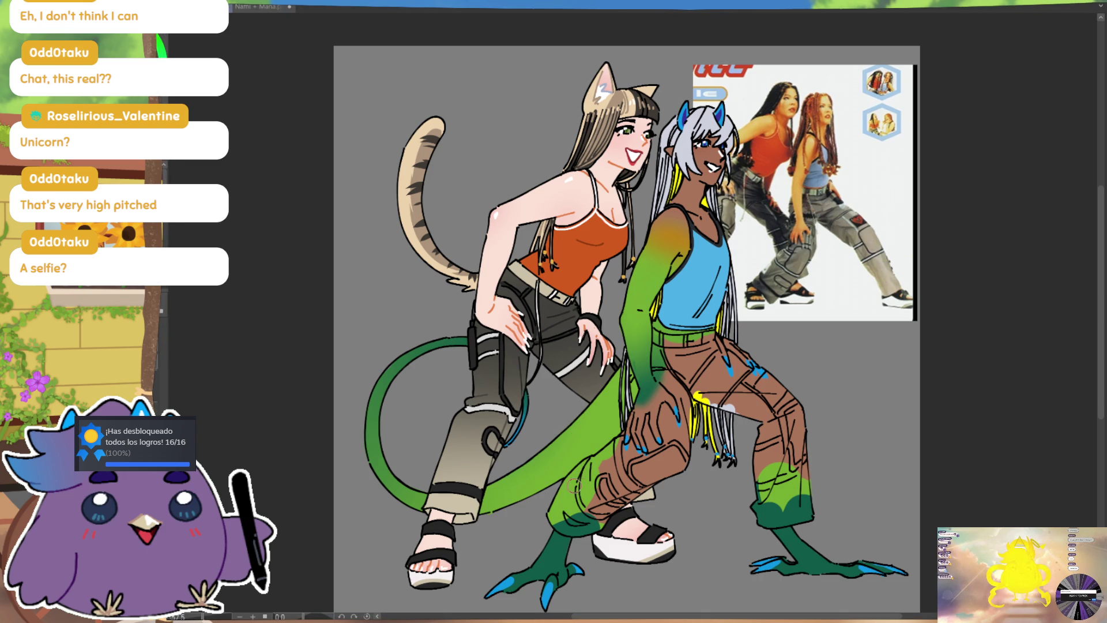
drag(576, 475, 558, 507)
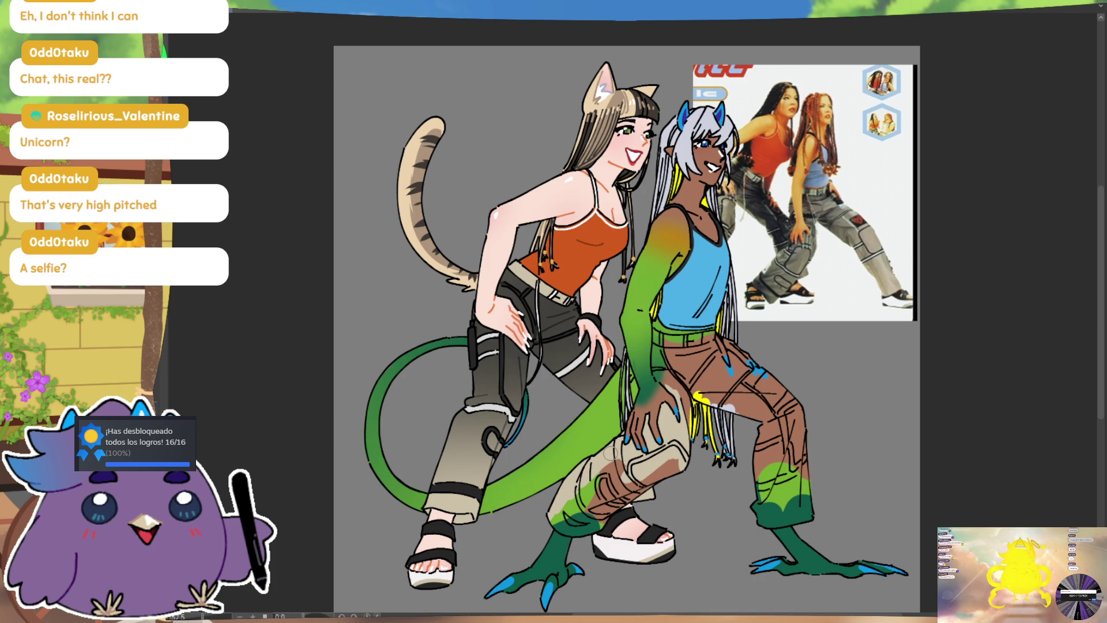
Cover the brown knee shading on the front trouser leg with beige
mouse_move(599, 482)
mouse_down()
mouse_move(587, 507)
mouse_move(663, 462)
mouse_up()
drag(622, 496, 674, 472)
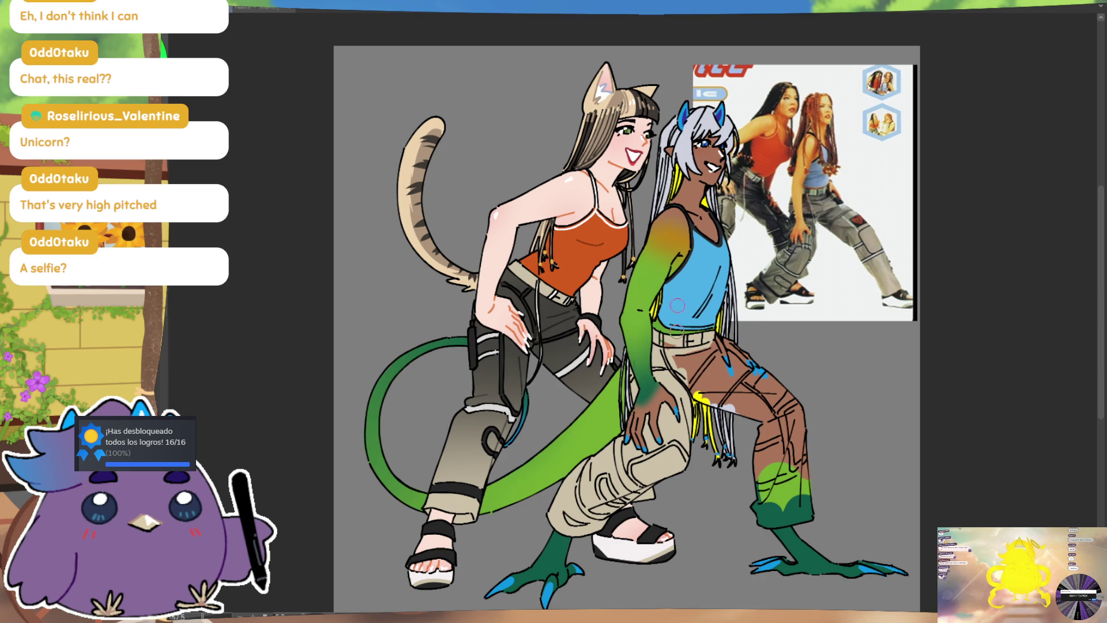
Paint the back trouser leg beige from the belt and thigh down over the green cuff
drag(672, 355, 721, 349)
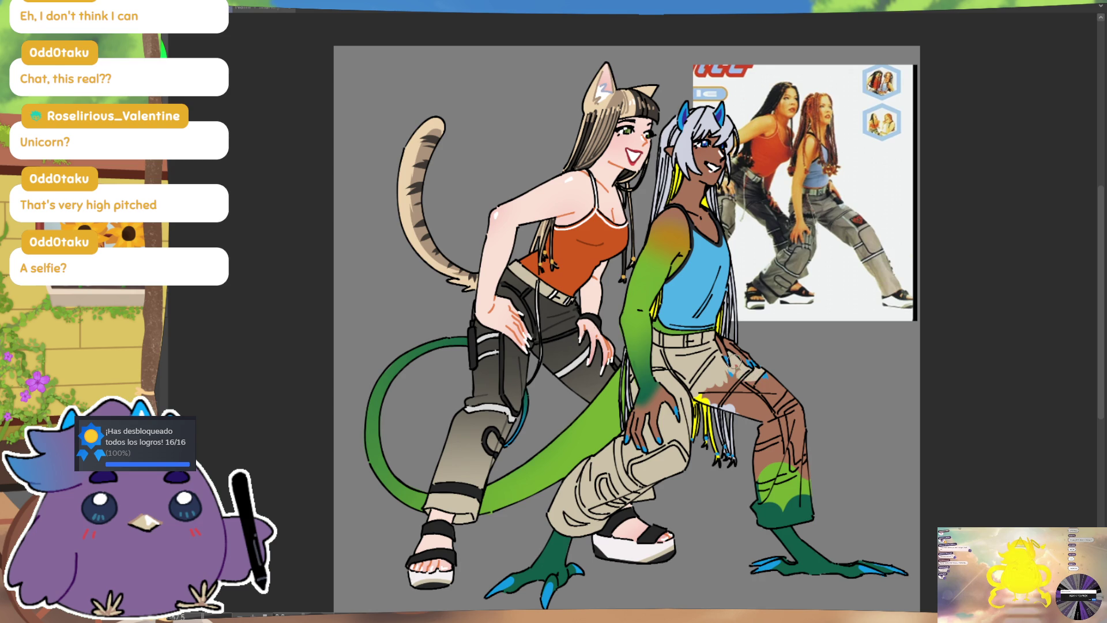
drag(761, 376, 808, 464)
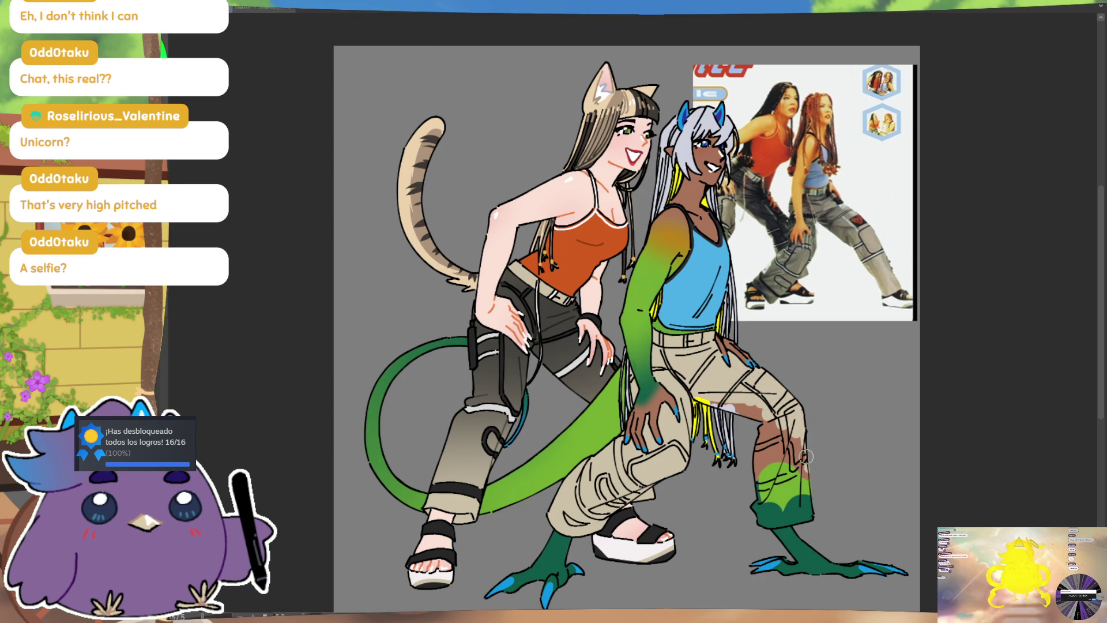
drag(701, 397, 749, 399)
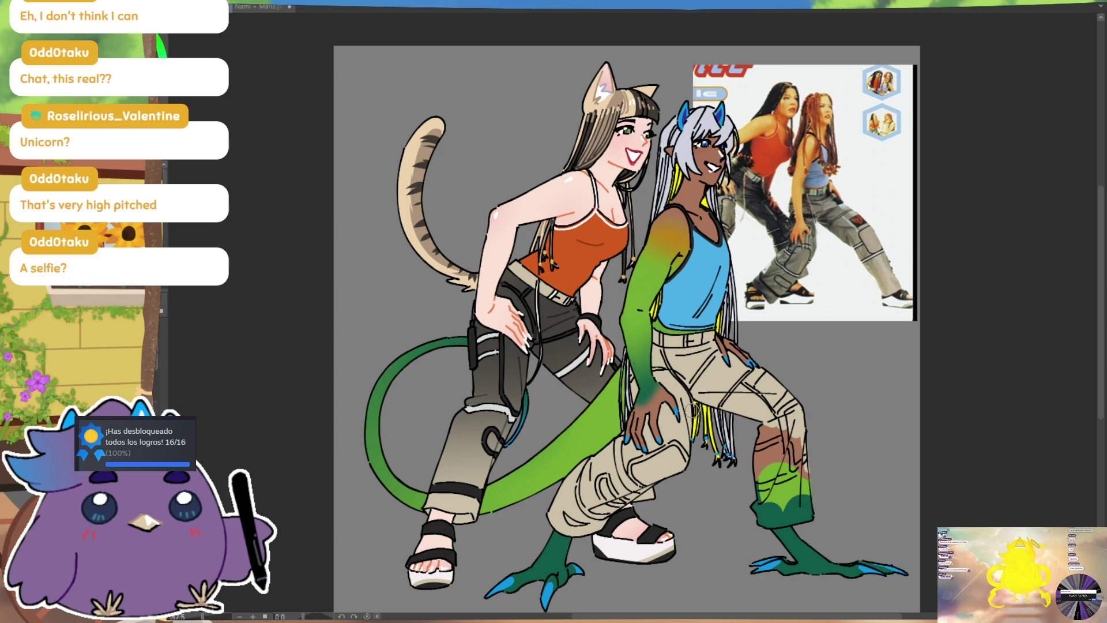
mouse_move(775, 424)
mouse_down()
mouse_move(777, 478)
mouse_move(801, 486)
mouse_move(805, 515)
mouse_up()
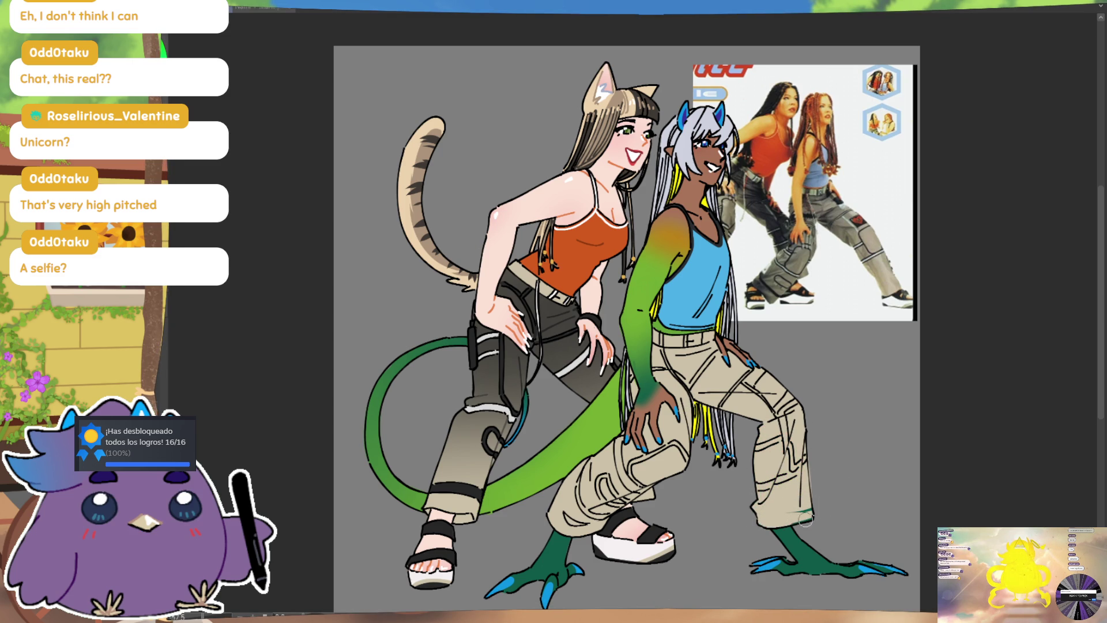
drag(787, 512, 813, 510)
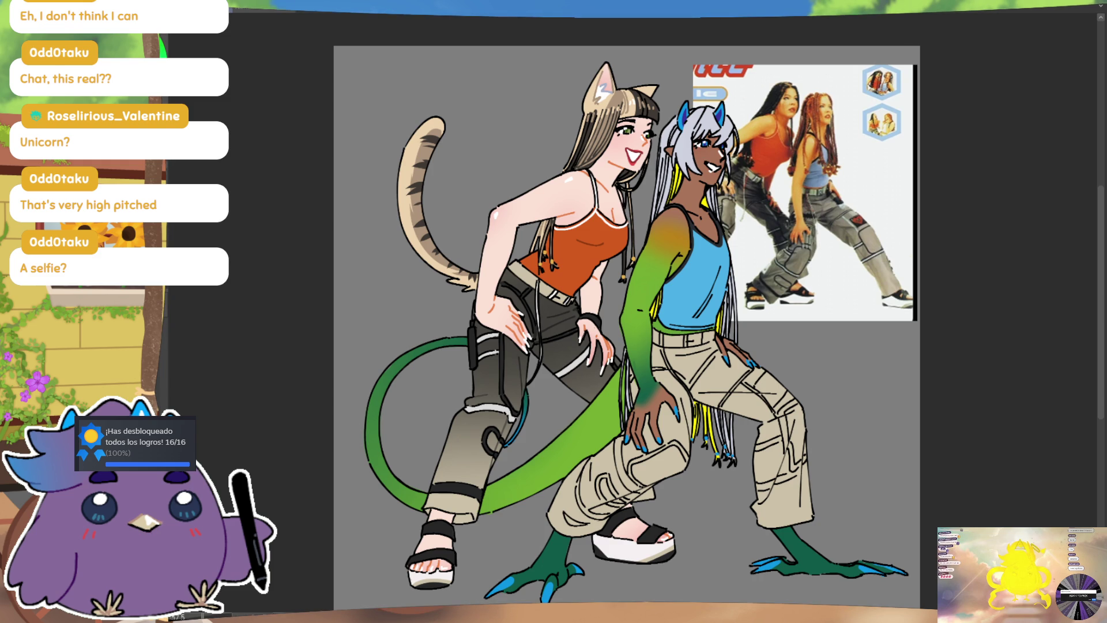
click(748, 375)
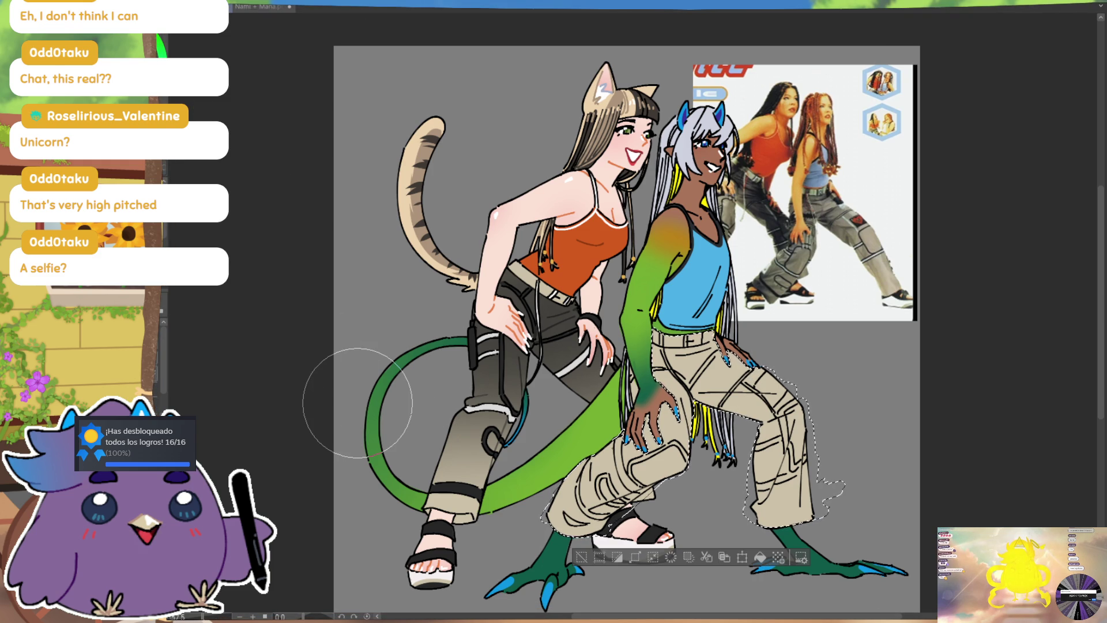
Airbrush dark grey-brown over the pants at waist, thigh and lower leg, then deselect
drag(796, 323, 683, 334)
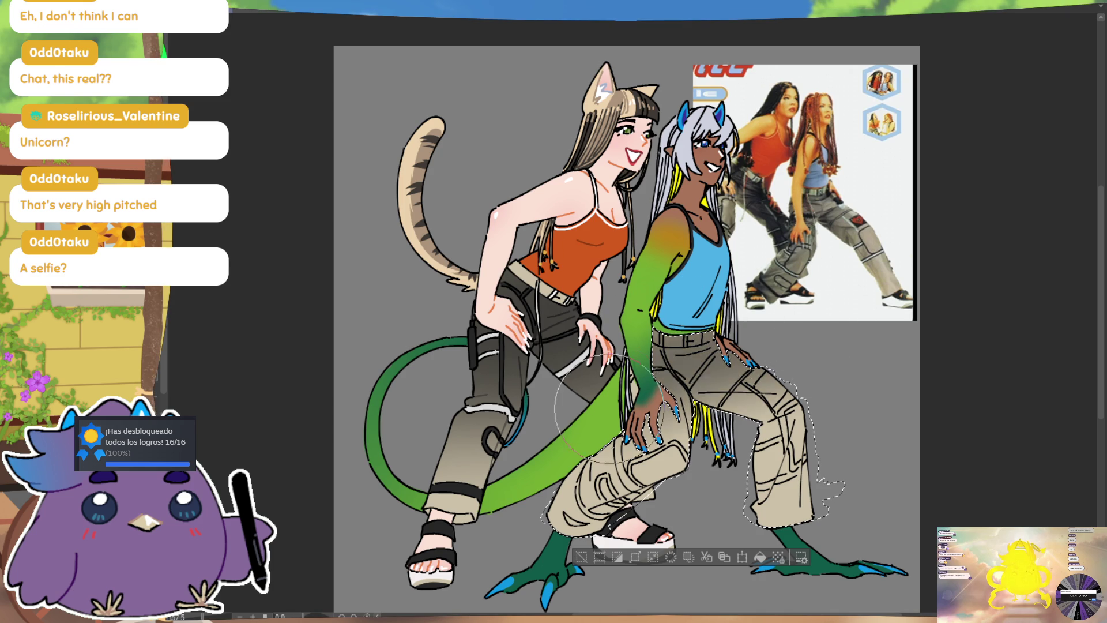
mouse_move(750, 369)
mouse_down()
mouse_move(669, 449)
mouse_move(840, 284)
mouse_move(853, 396)
mouse_move(815, 383)
mouse_move(924, 359)
mouse_up()
drag(828, 432, 680, 438)
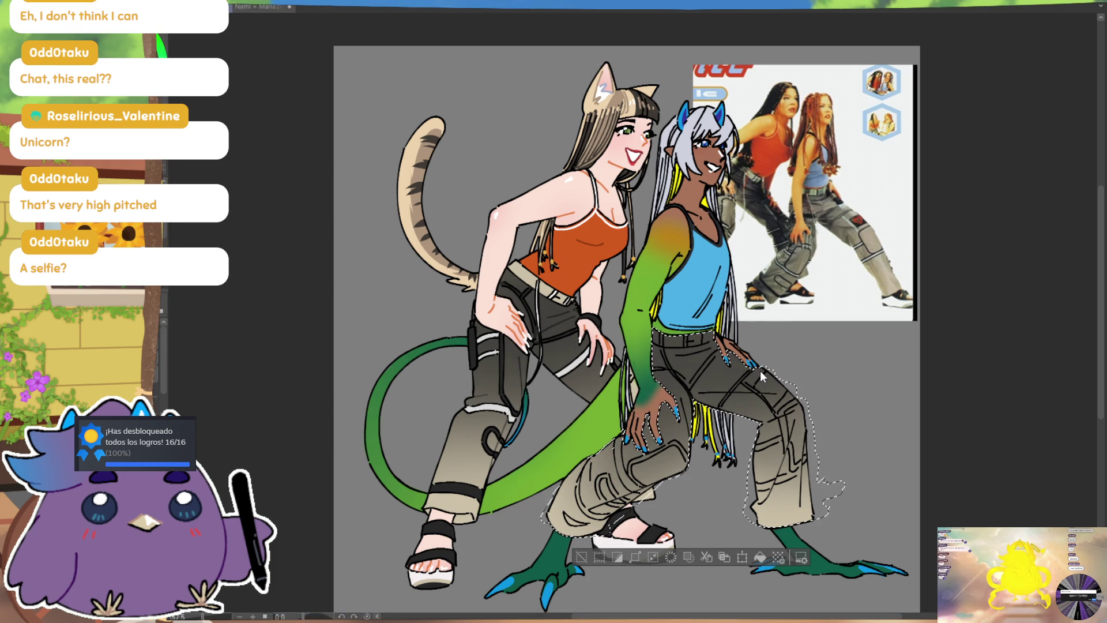
key(ctrl+d)
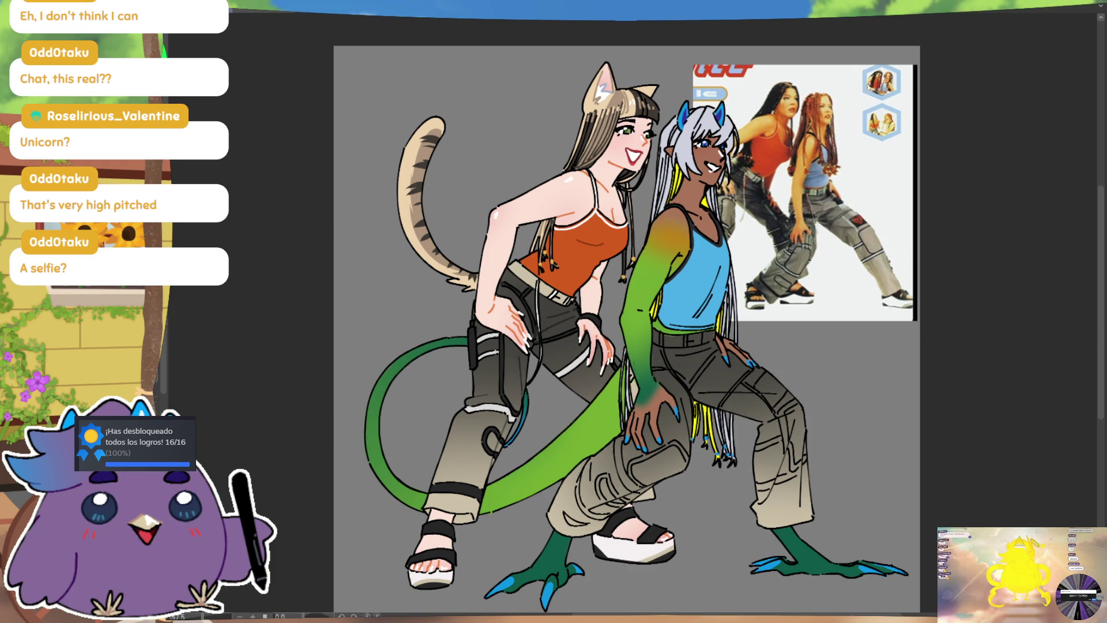
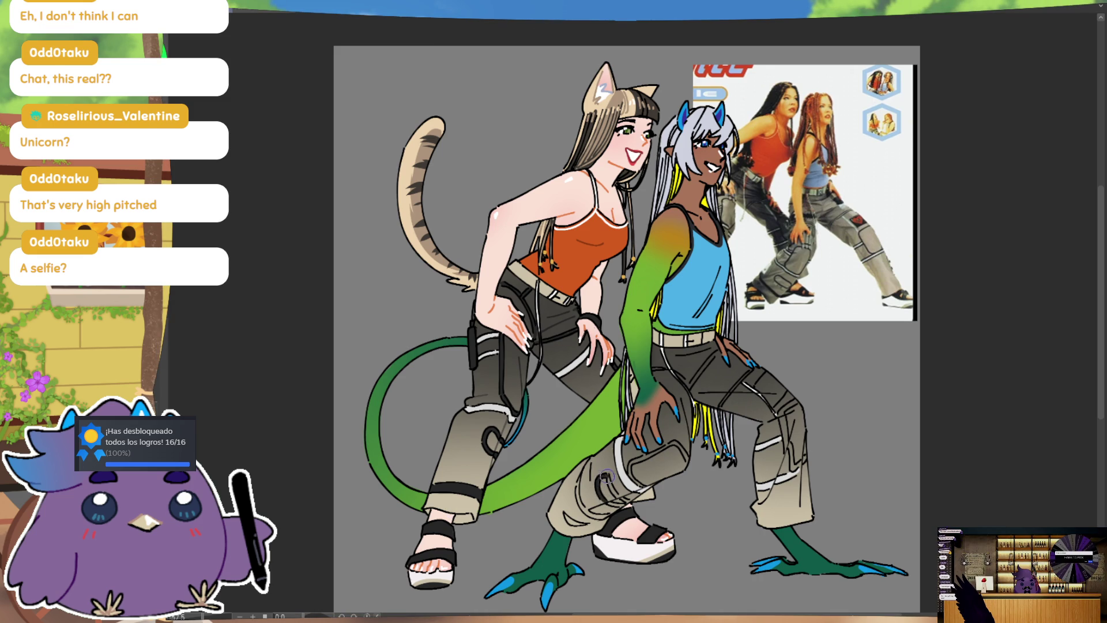
Paint lighter grey inside the dark knee oval, then begin a small dark-red heart on the pants
drag(610, 484, 618, 494)
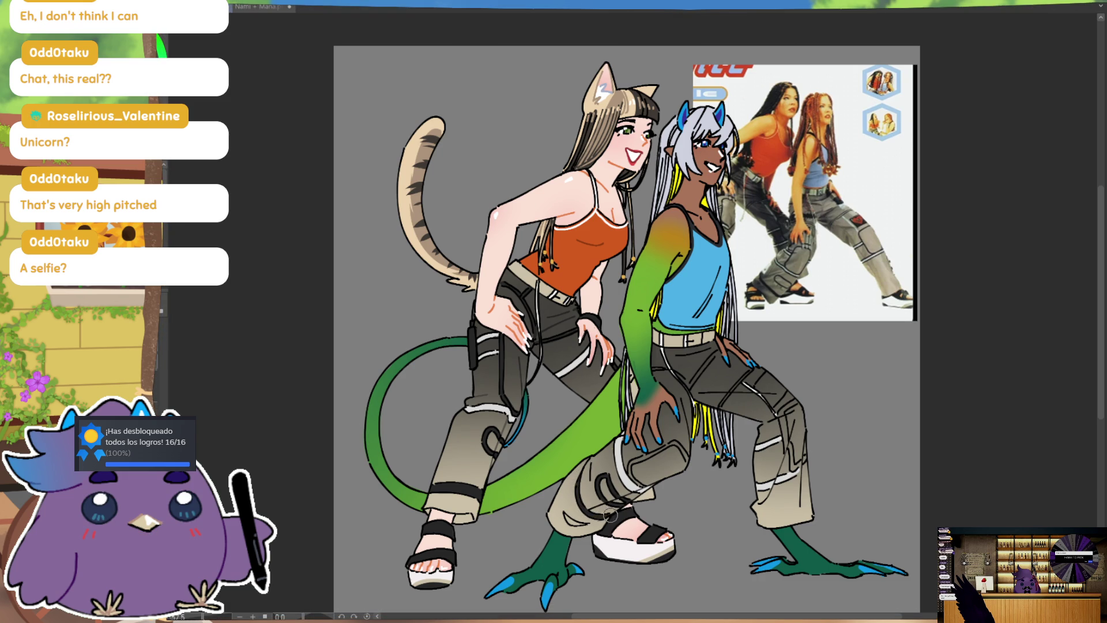
drag(813, 422, 806, 400)
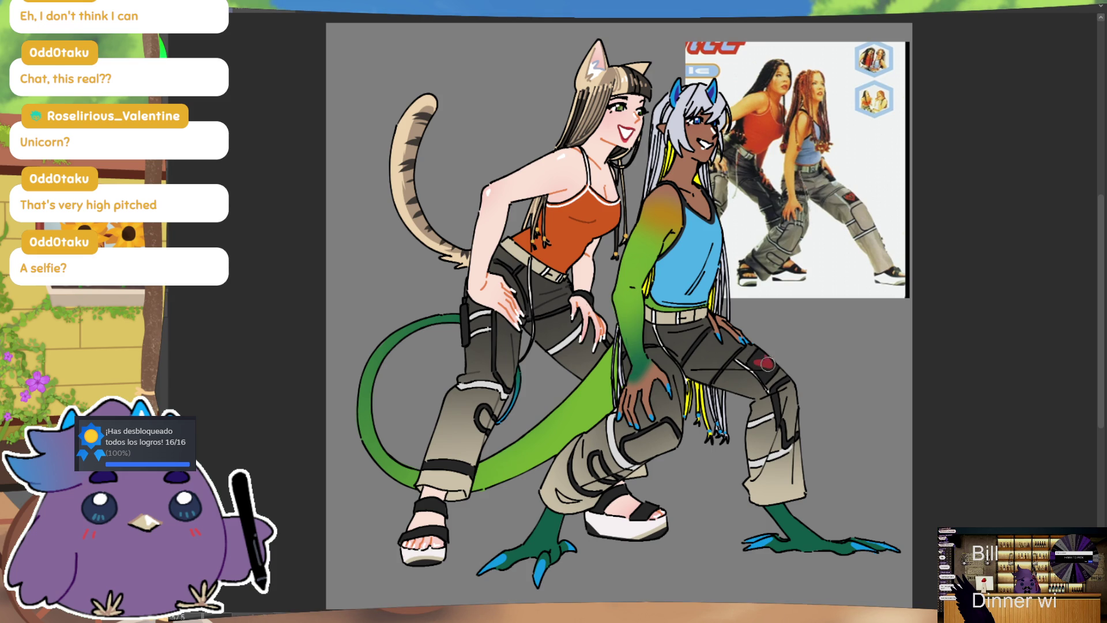
drag(766, 362, 762, 368)
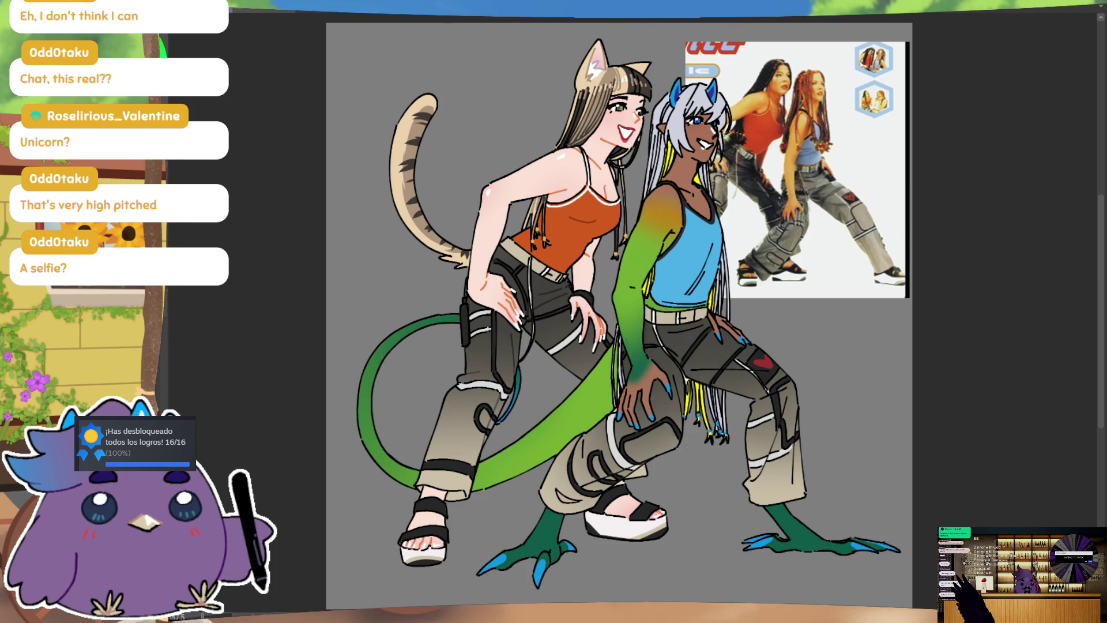
Shift the canvas view left to keep working on the pants heart
drag(606, 318, 579, 330)
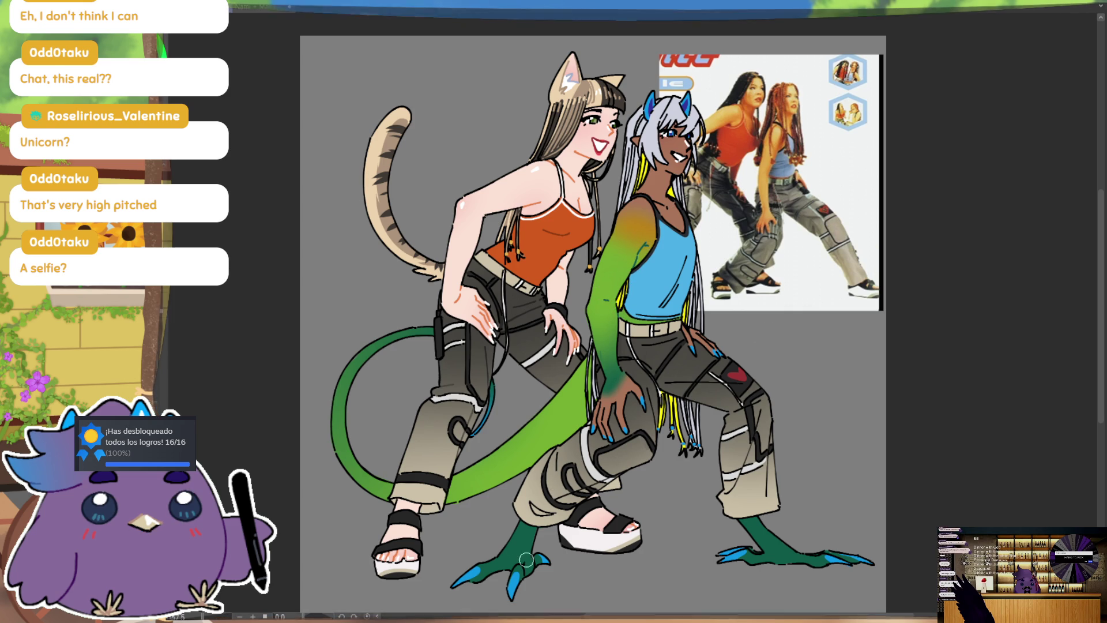
scroll(635, 288, down, 1)
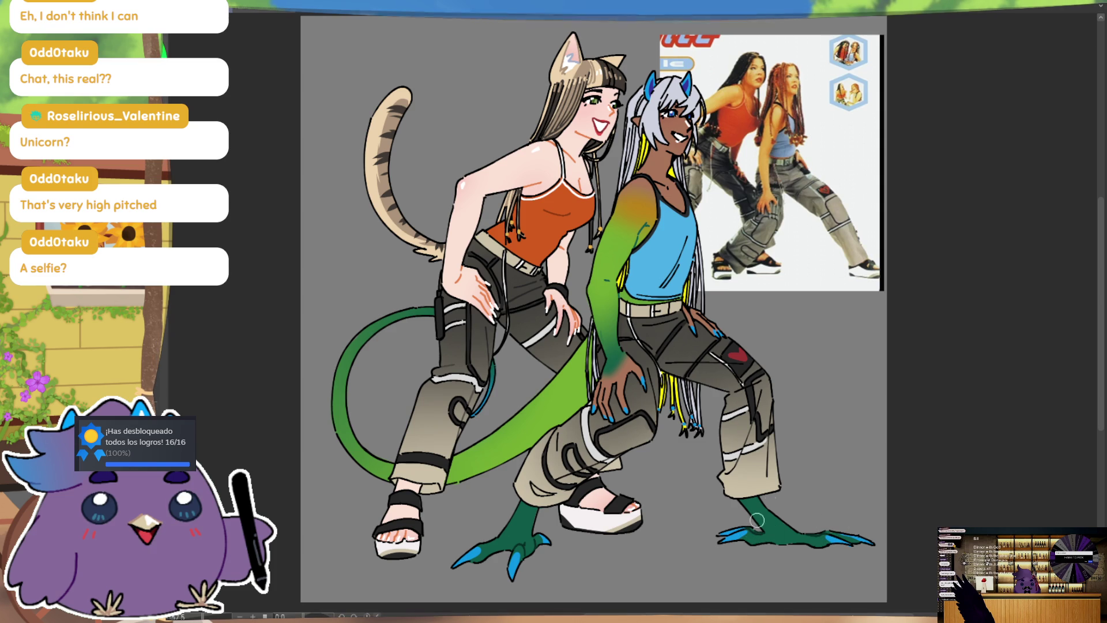
drag(777, 487, 772, 437)
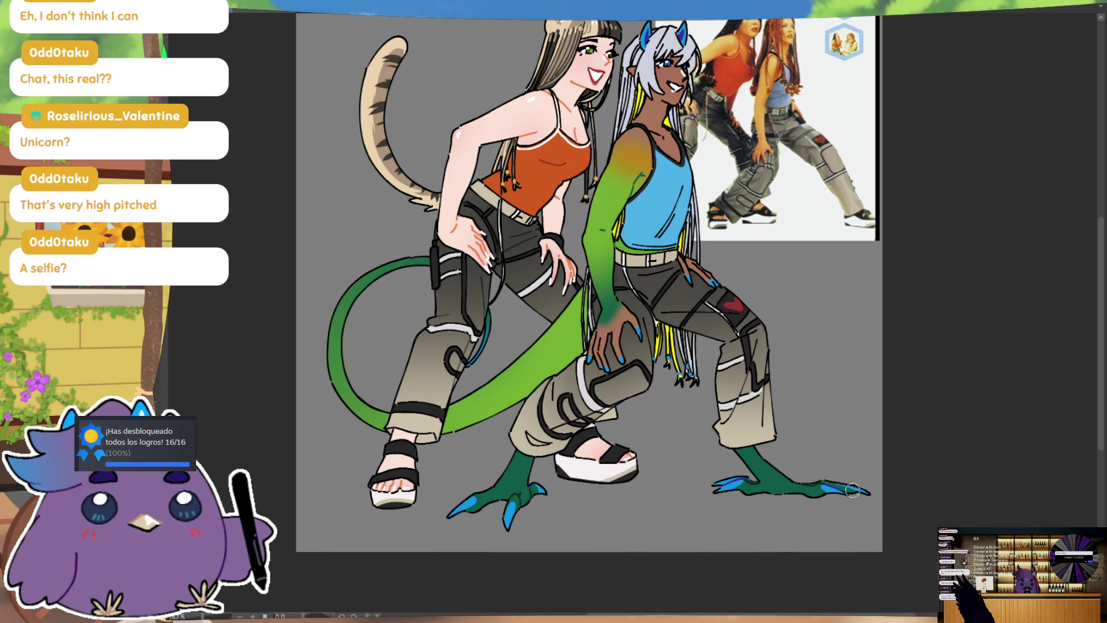
drag(858, 392, 868, 473)
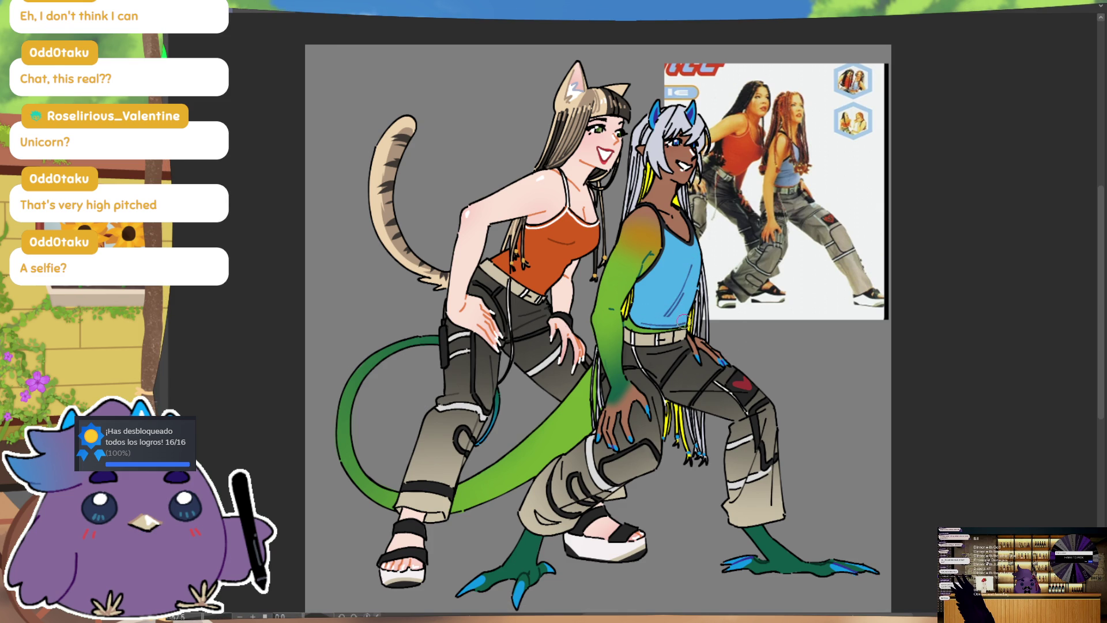
mouse_move(842, 271)
mouse_down()
mouse_move(838, 281)
mouse_move(839, 248)
mouse_up()
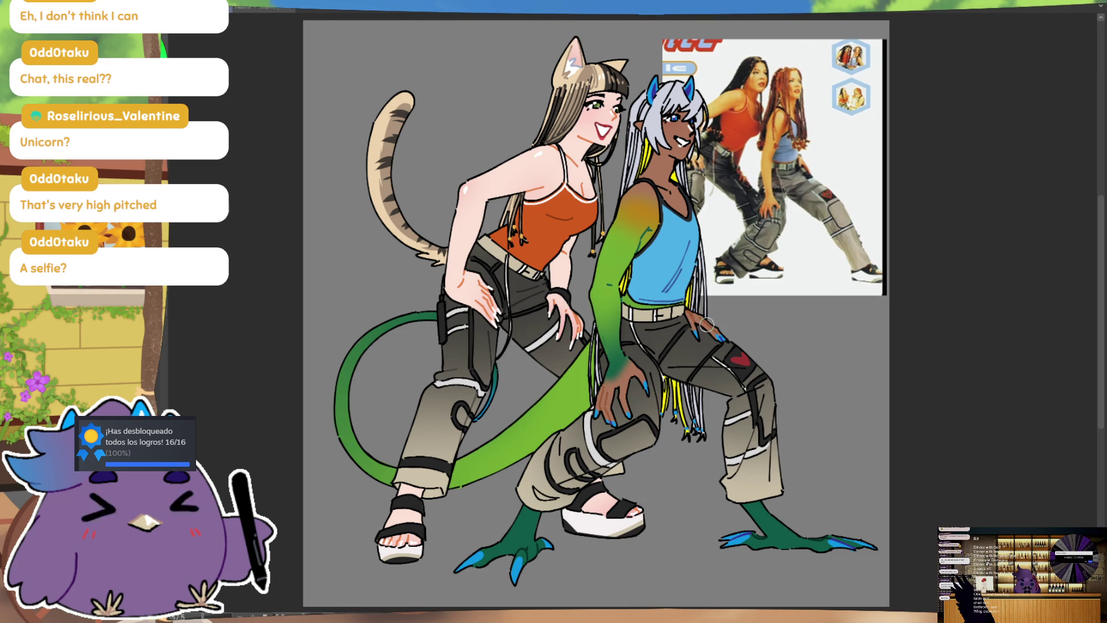
drag(813, 290, 802, 317)
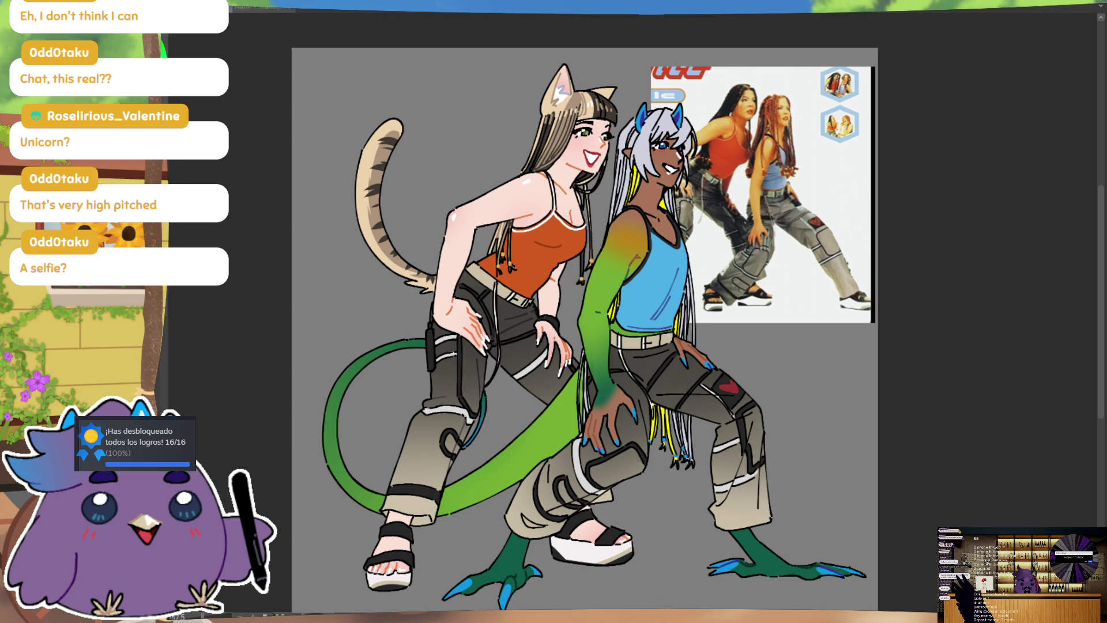
drag(754, 242, 752, 266)
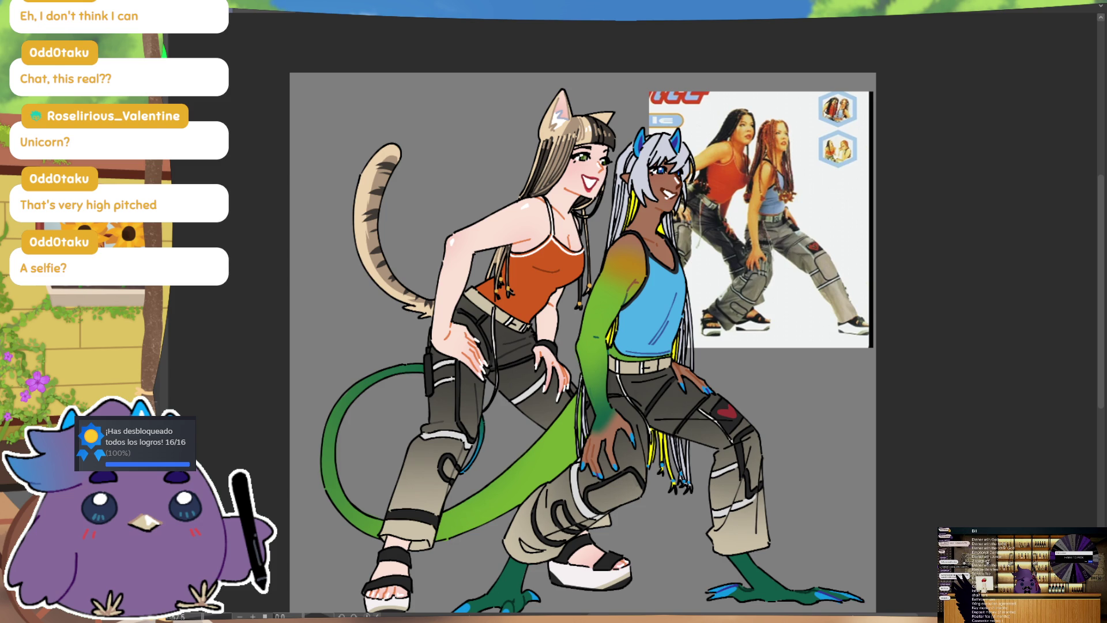
scroll(713, 340, down, 2)
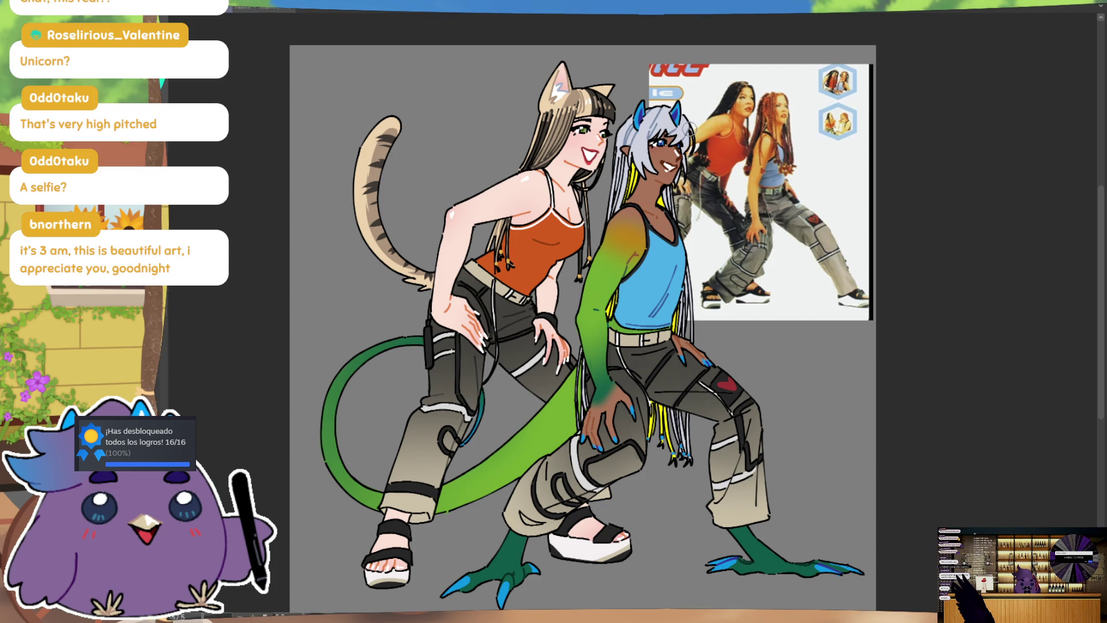
drag(604, 343, 620, 330)
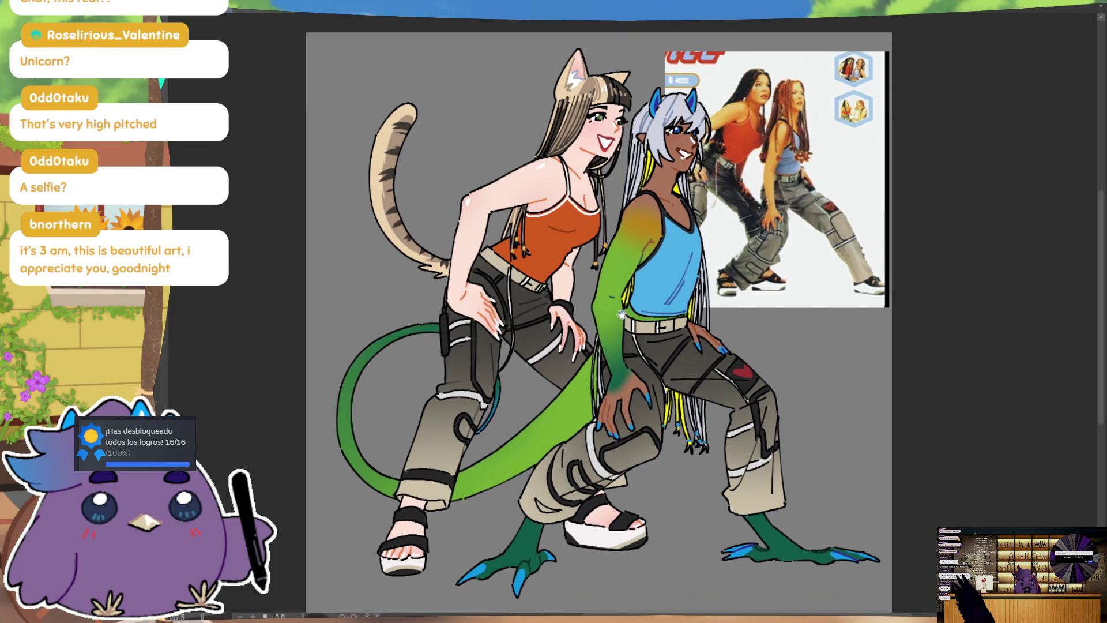